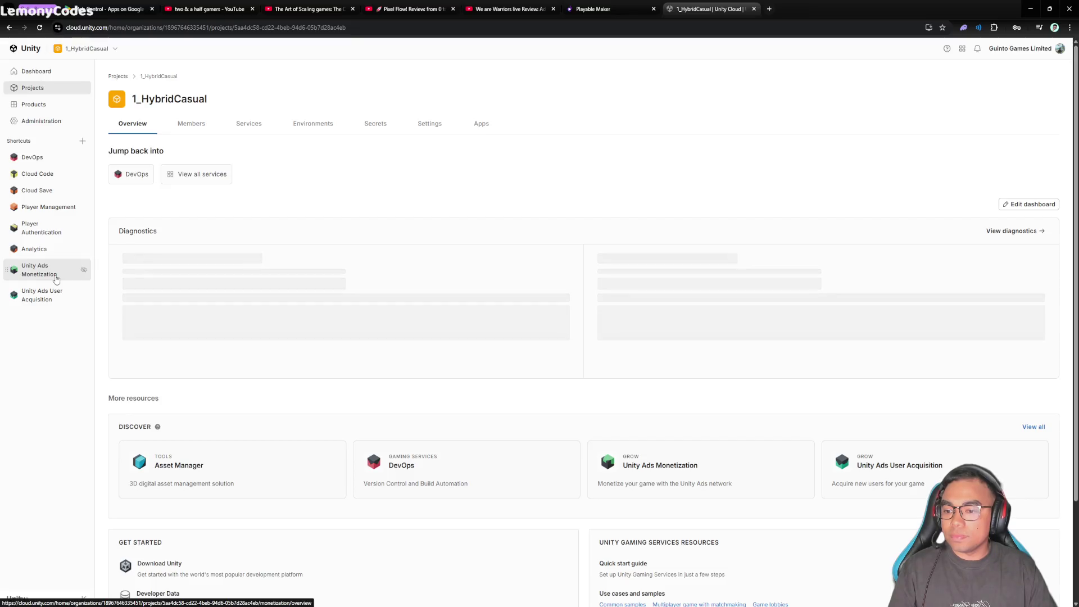
Step: Go from Unity Ads Monetization to its Finance page showing the $67.84 unpaid balance
{"action": "left_click", "coordinate": [56, 279]}
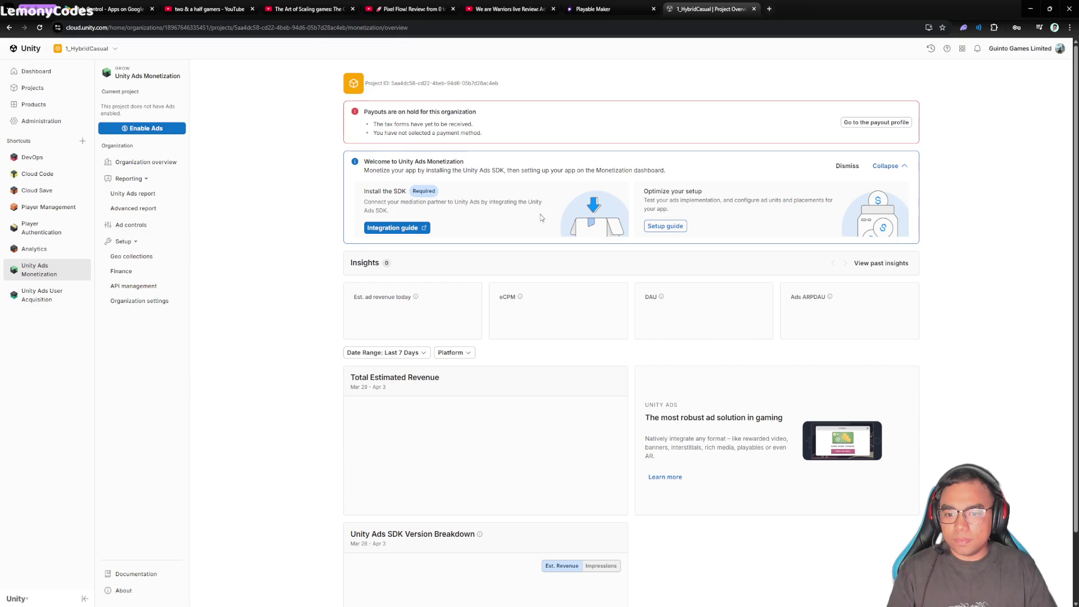
{"action": "left_click", "coordinate": [863, 123]}
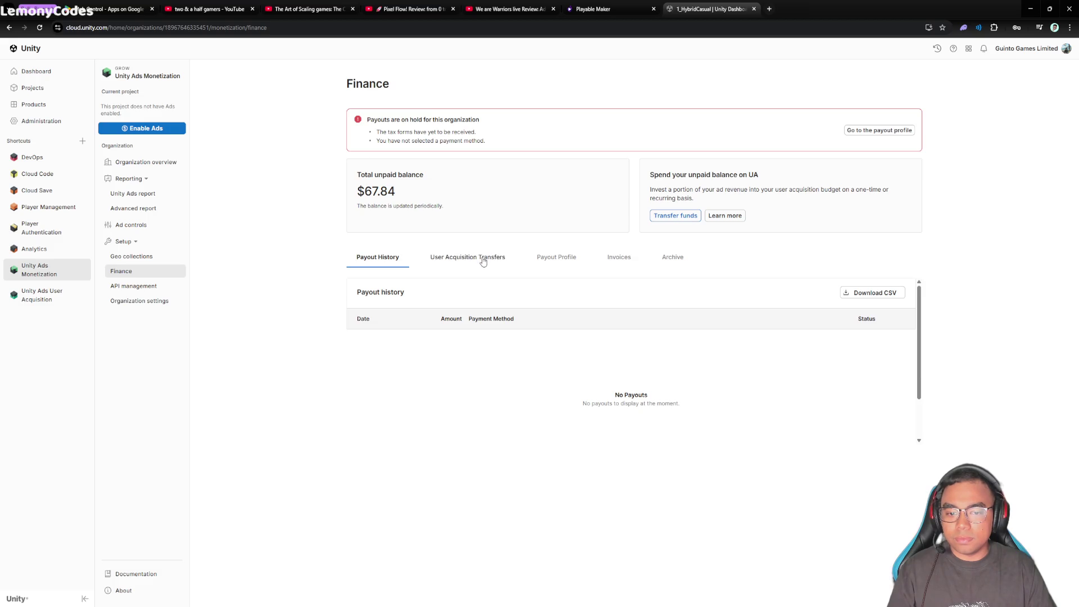
Step: Check the Payout Profile tab, then choose Enable Ads to start a new project
{"action": "left_click", "coordinate": [576, 259]}
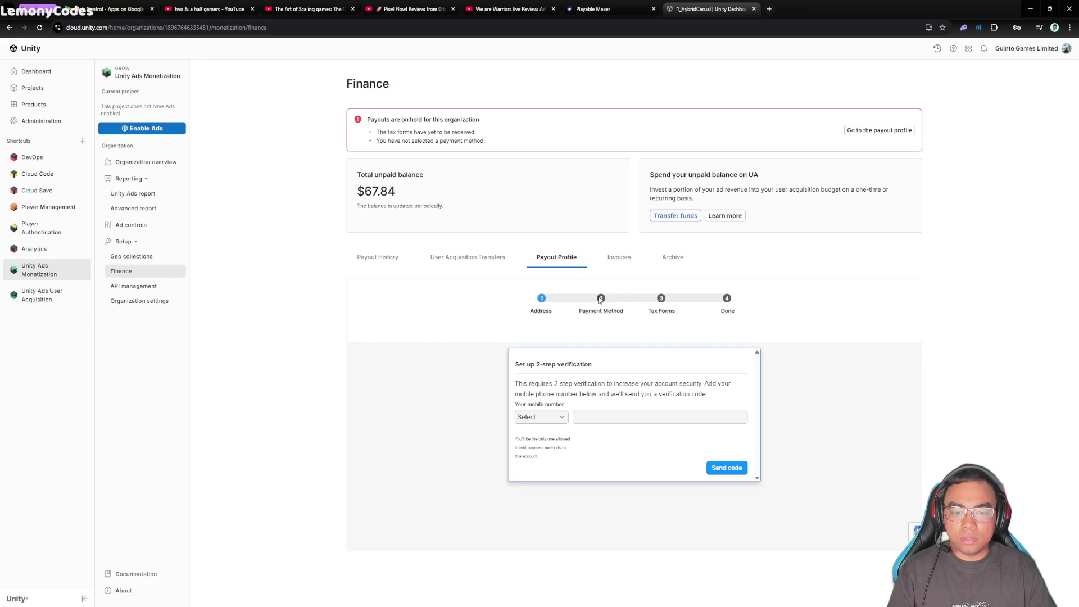
{"action": "triple_click", "coordinate": [374, 174]}
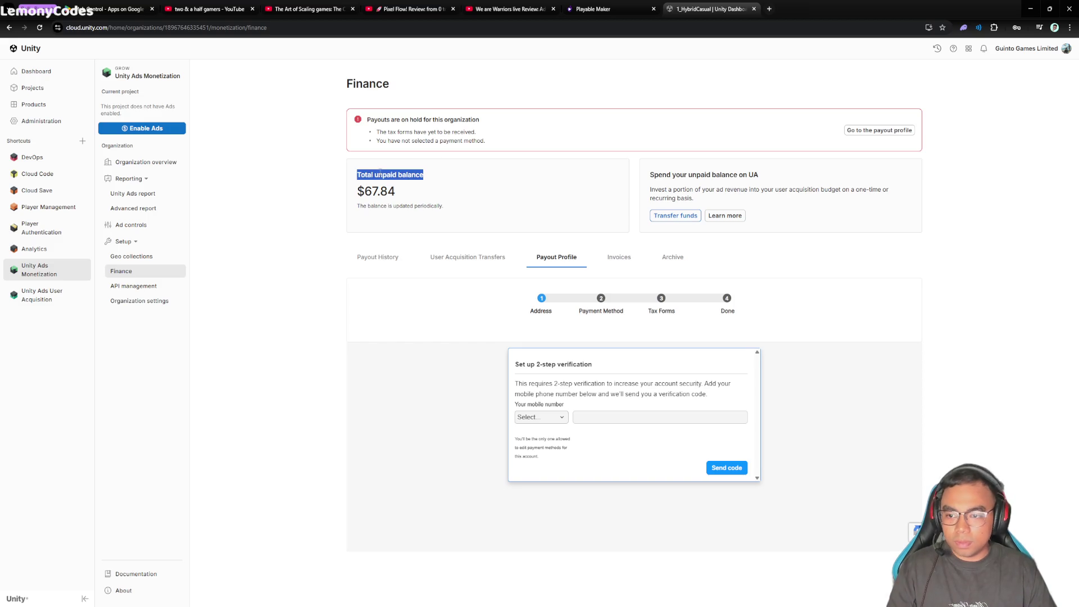
{"action": "left_click", "coordinate": [127, 130]}
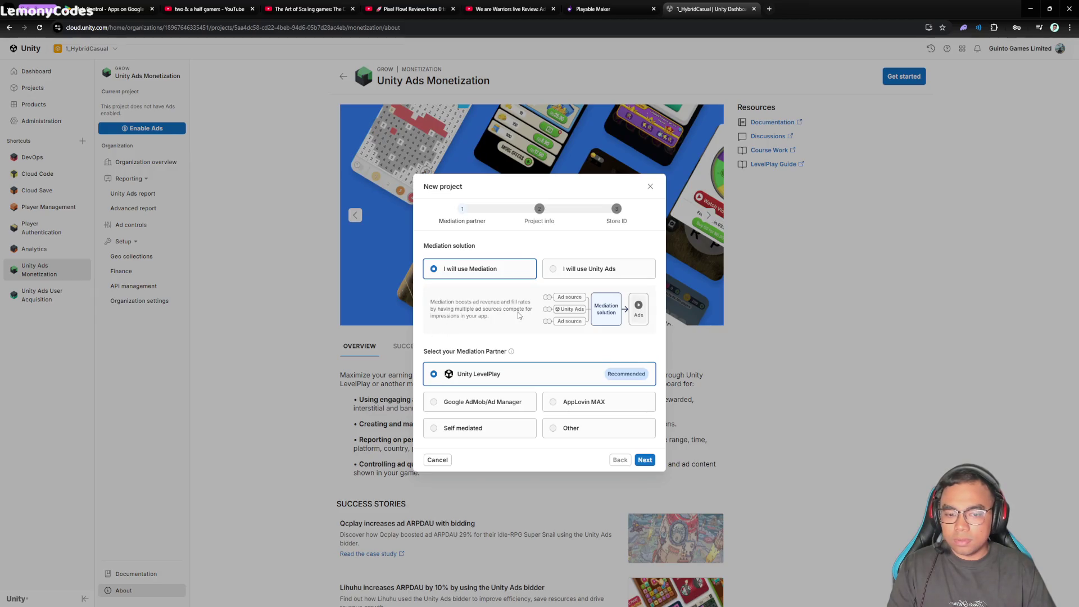
Step: Pick 'I will use Unity Ads' without mediation and advance to the Project info step
{"action": "left_click", "coordinate": [599, 275]}
{"action": "left_click", "coordinate": [514, 319]}
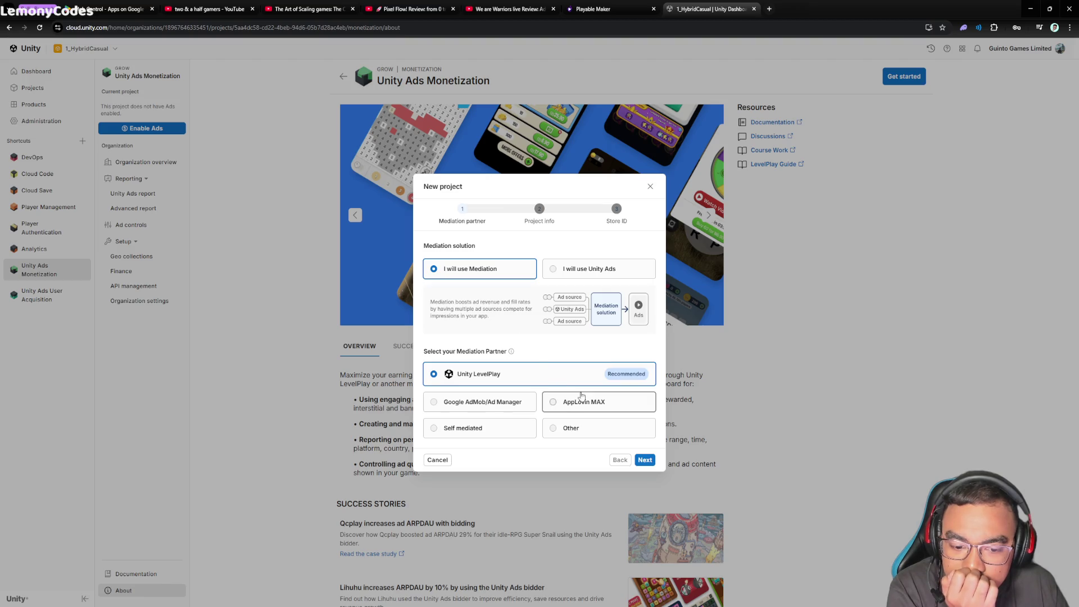
{"action": "left_click", "coordinate": [582, 397]}
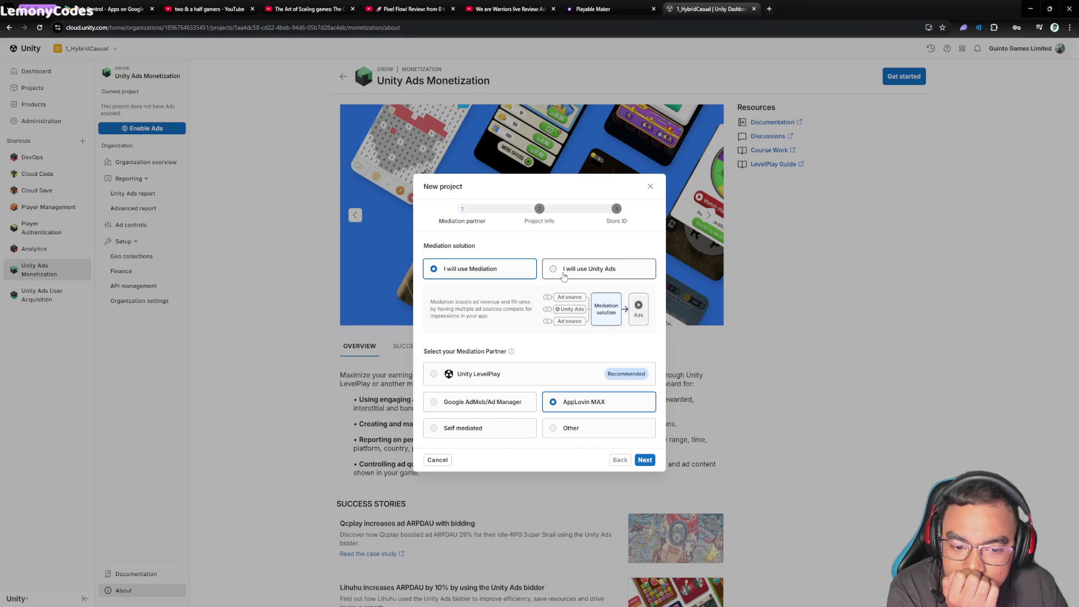
{"action": "left_click", "coordinate": [564, 275]}
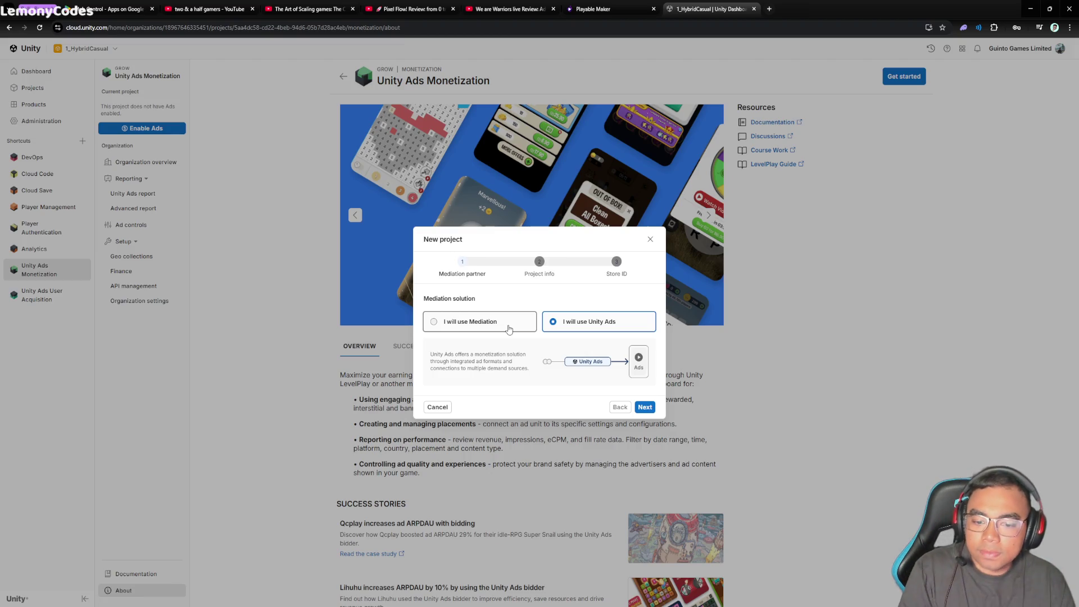
{"action": "left_click", "coordinate": [509, 328]}
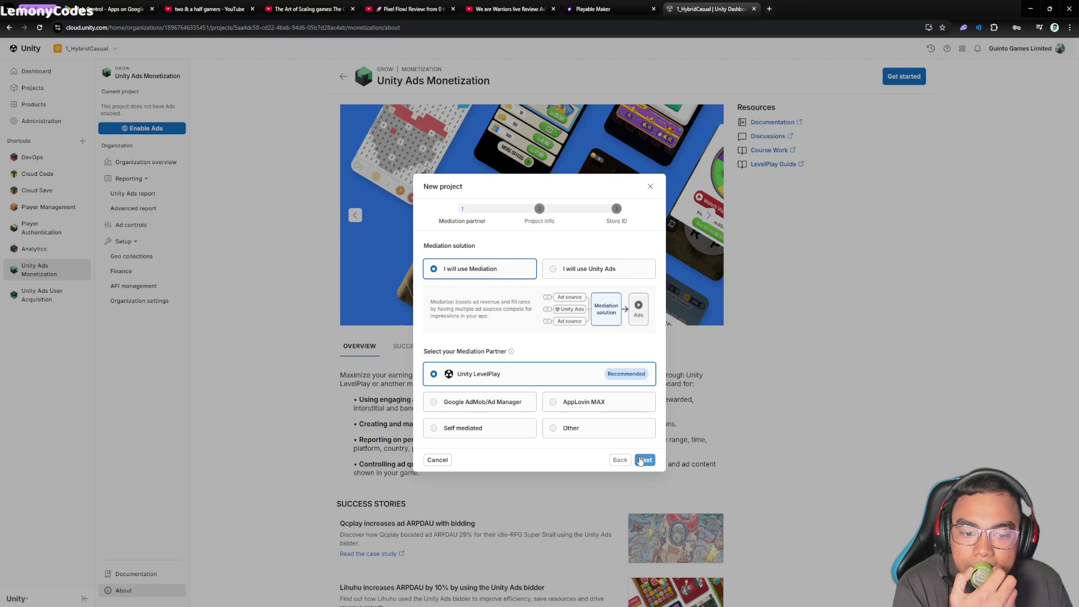
{"action": "left_click", "coordinate": [602, 271]}
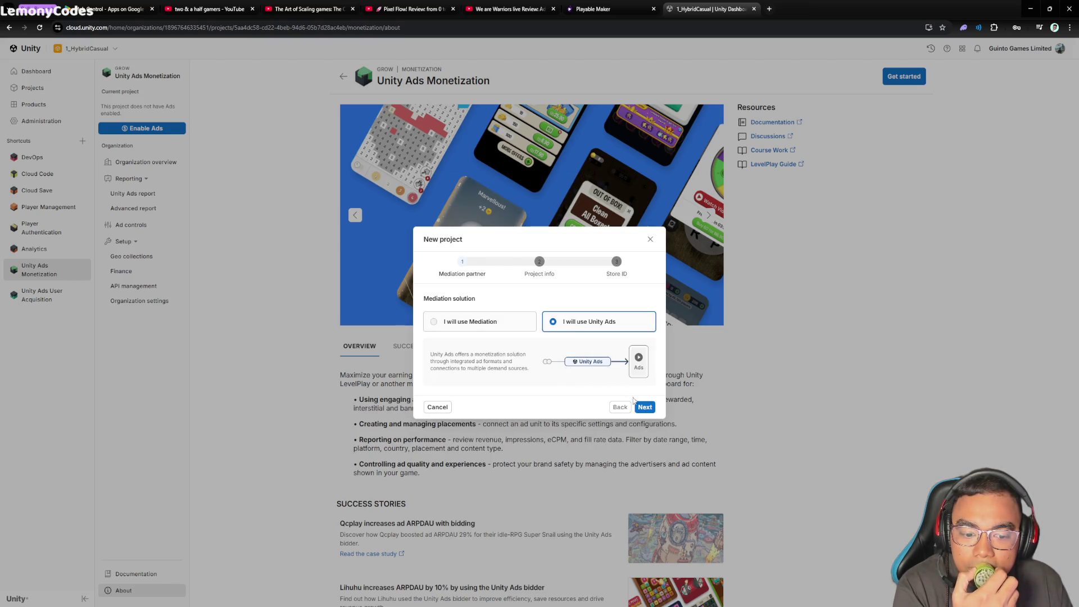
{"action": "left_click", "coordinate": [645, 407]}
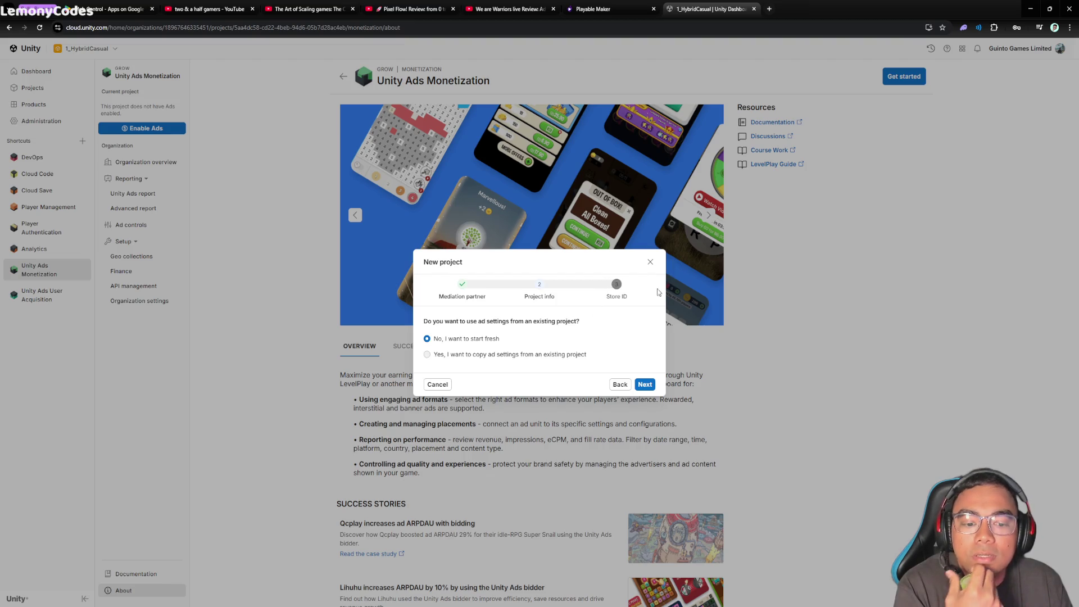
Step: On the Store ID step, turn off both store switches and choose 'My app is not live'
{"action": "left_click", "coordinate": [645, 385]}
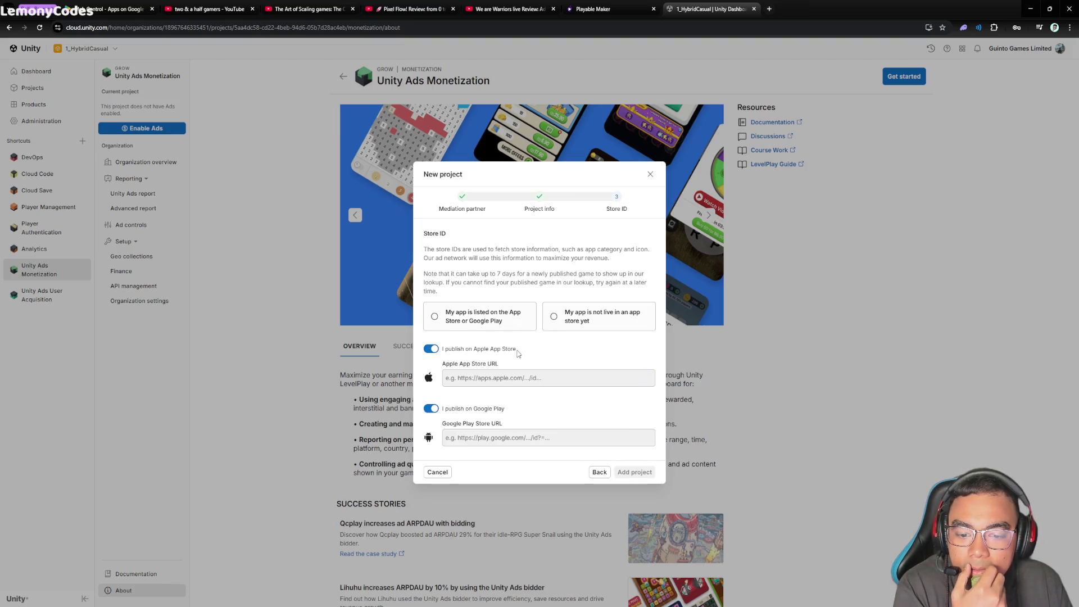
{"action": "left_click", "coordinate": [434, 349]}
{"action": "left_click", "coordinate": [431, 392]}
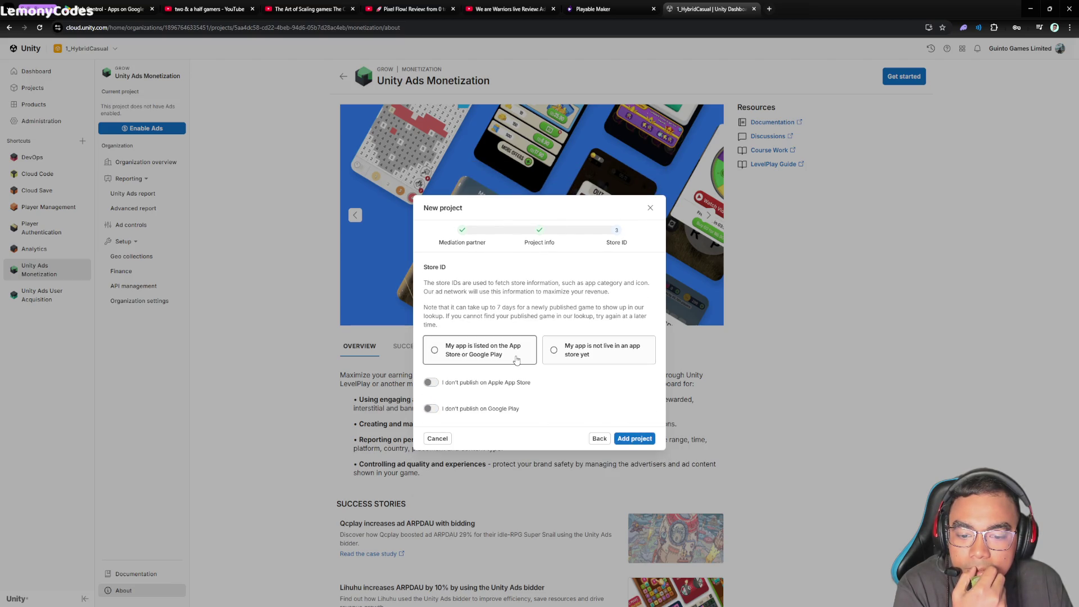
{"action": "left_click", "coordinate": [581, 363]}
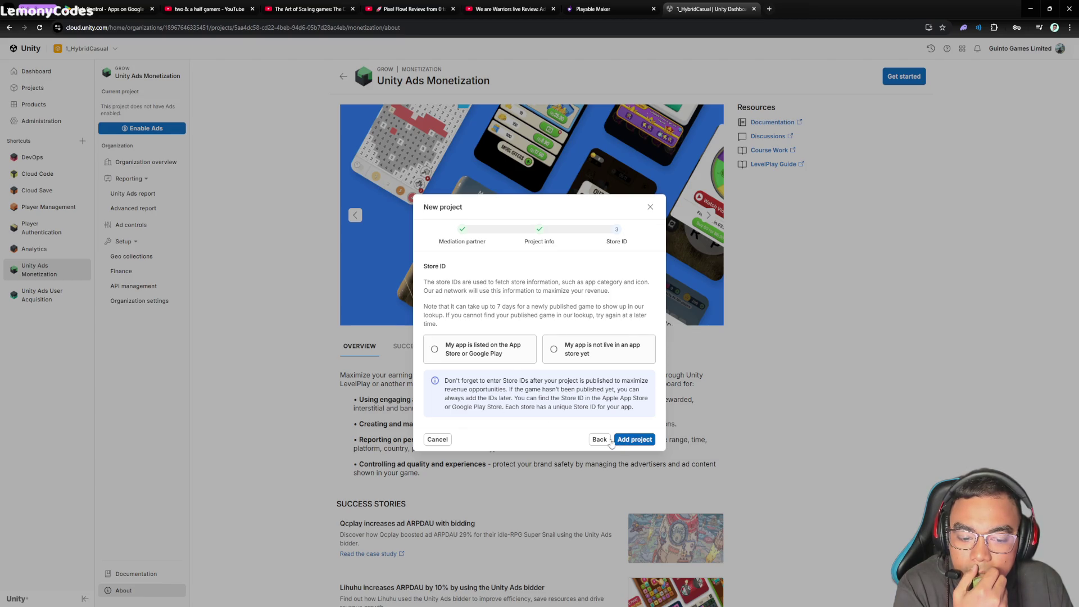
Step: Step back through the setup to the Mediation partner step
{"action": "left_click", "coordinate": [605, 440]}
{"action": "left_click", "coordinate": [620, 385]}
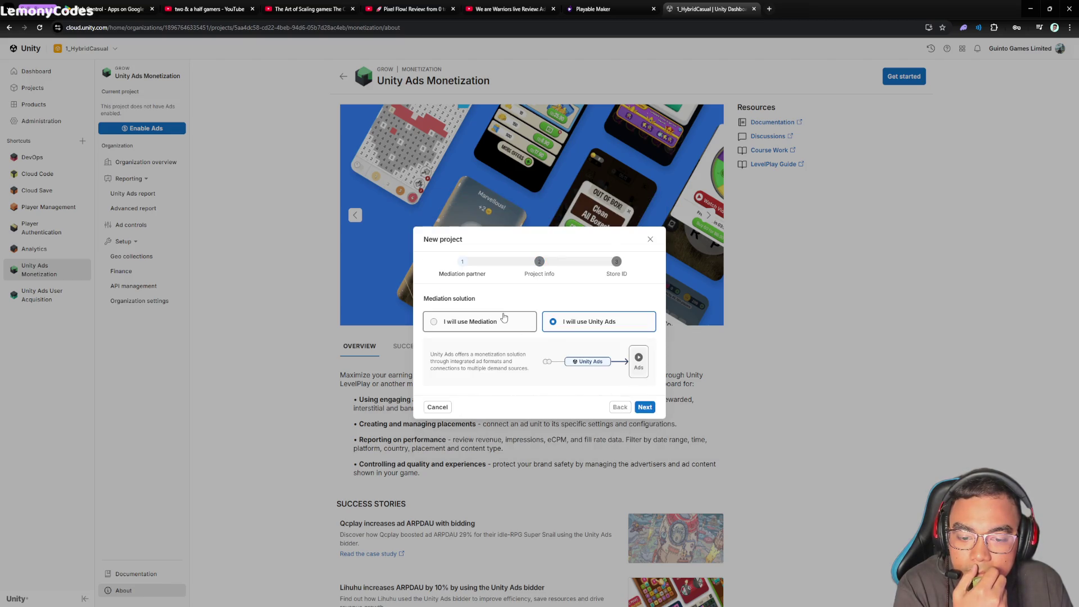
{"action": "left_click", "coordinate": [644, 460]}
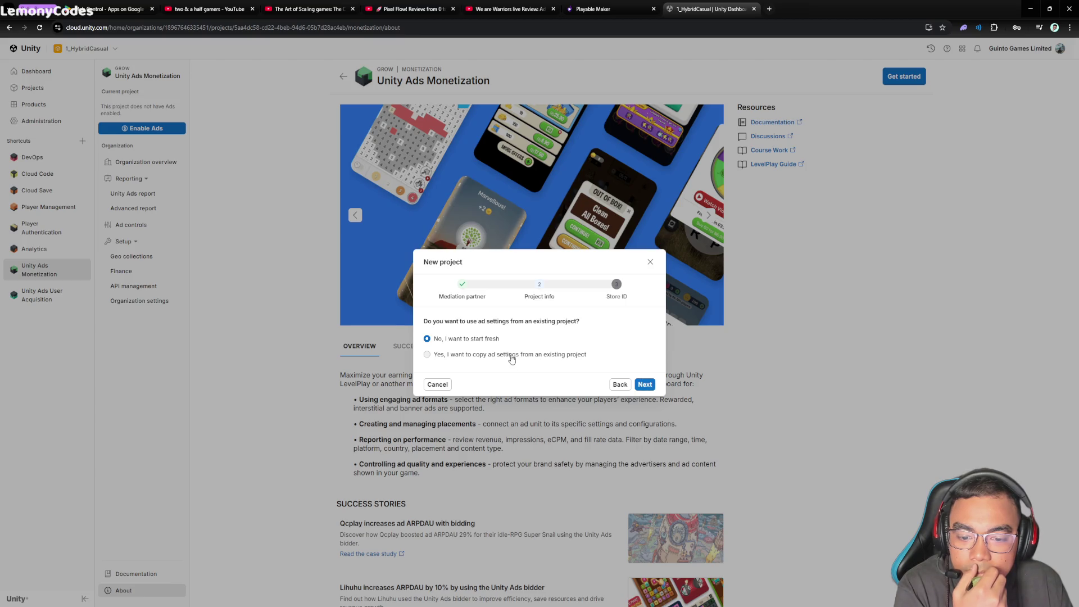
{"action": "left_click", "coordinate": [645, 386]}
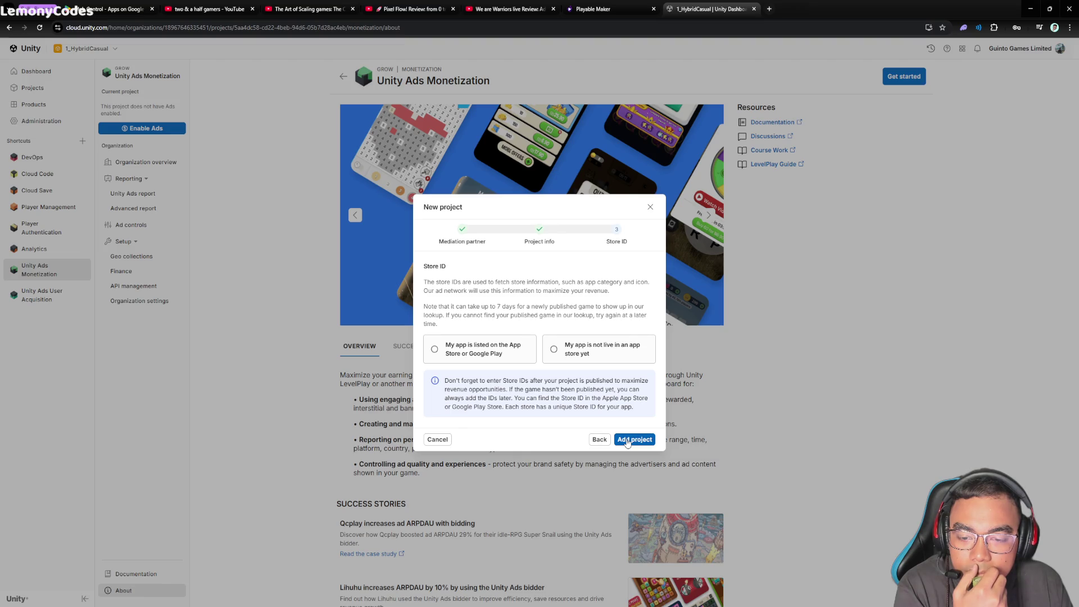
{"action": "left_click", "coordinate": [607, 443]}
{"action": "left_click", "coordinate": [618, 384]}
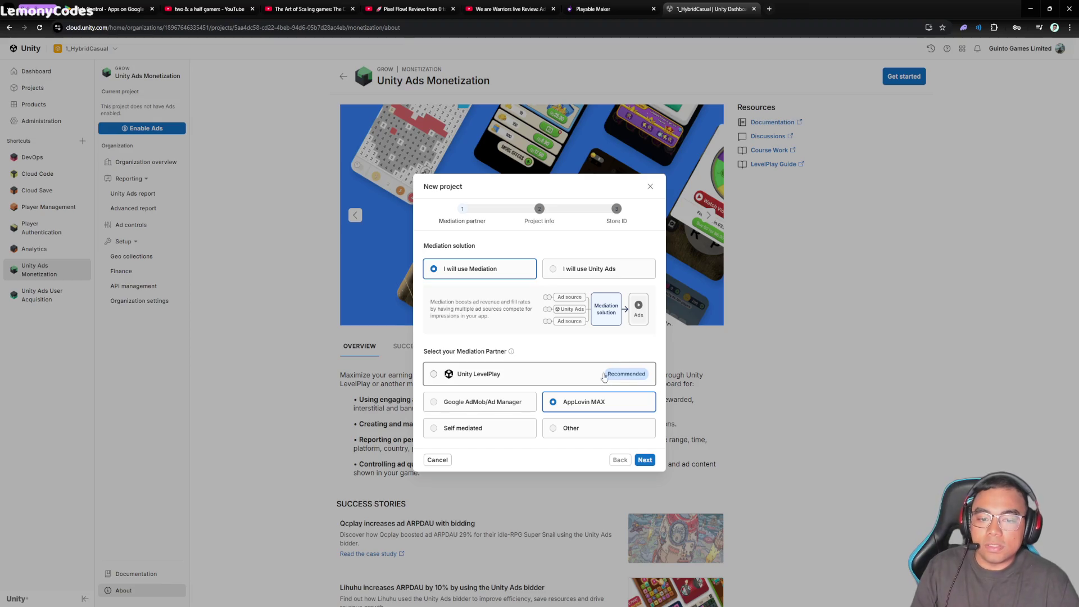
Step: Search Google in a new tab for 'is ads in unity LevelPlay same as Unity Ads'
{"action": "key", "text": "ctrl+t"}
{"action": "type", "text": "is ads u"}
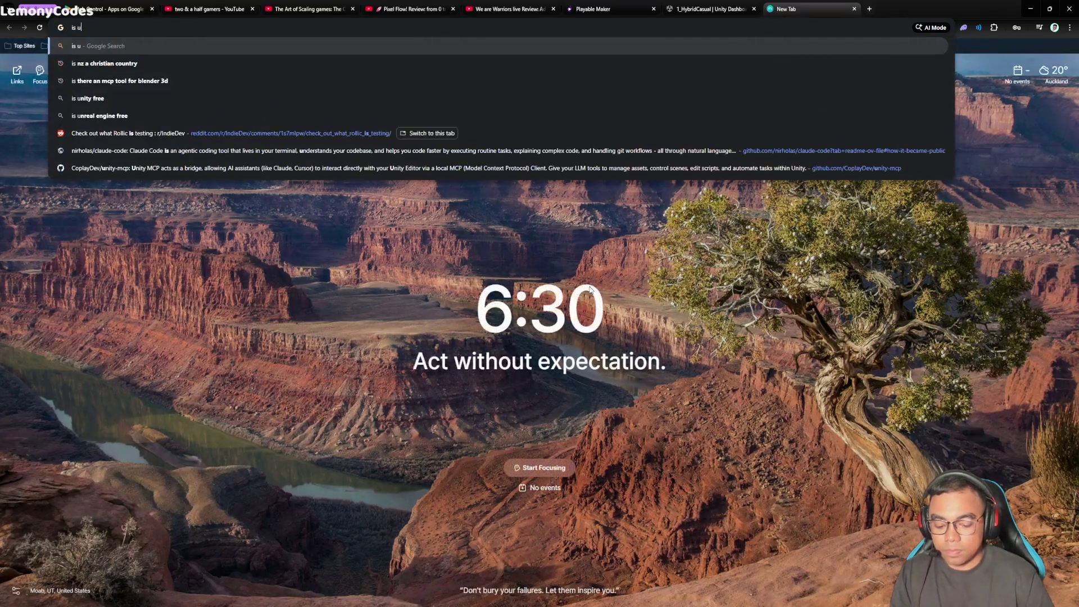
{"action": "type", "text": "nity"}
{"action": "key", "text": "ctrl+Left"}
{"action": "type", "text": "ads "}
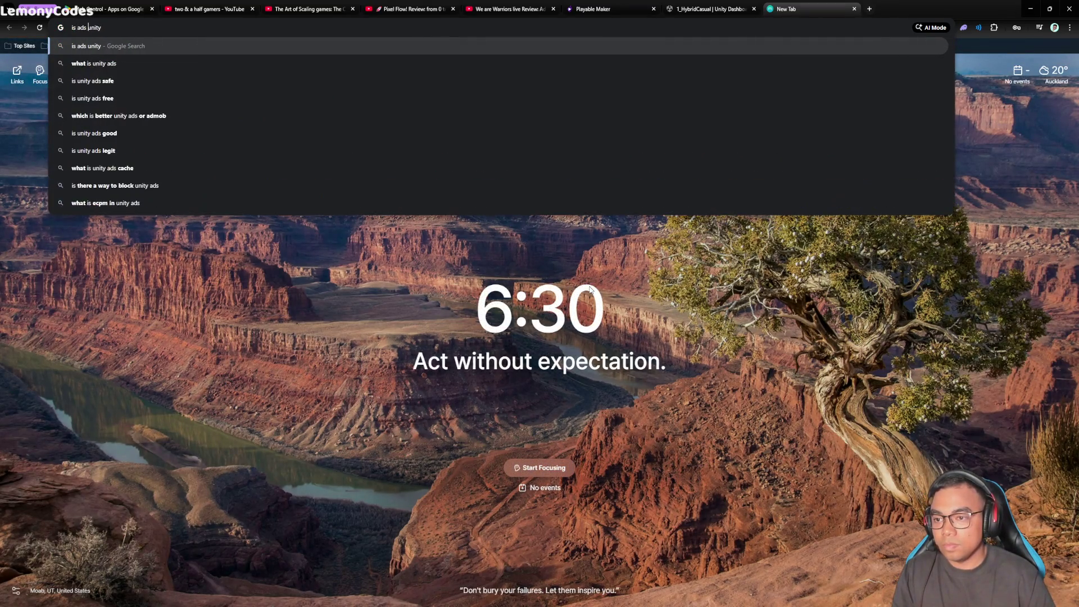
{"action": "type", "text": "in"}
{"action": "key", "text": "End"}
{"action": "left_click", "coordinate": [709, 8]}
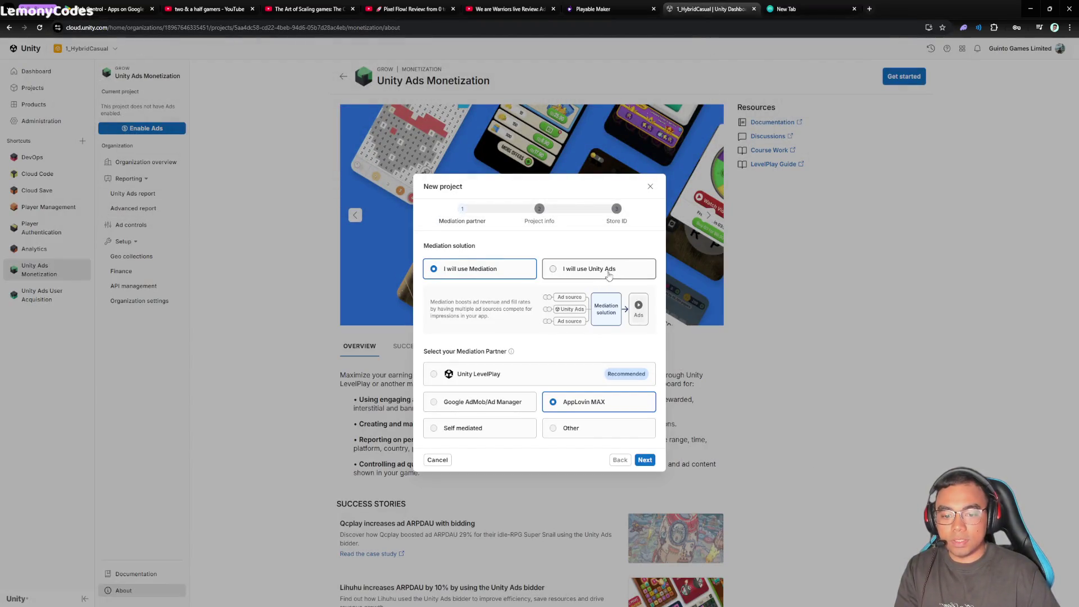
{"action": "left_click", "coordinate": [765, 4]}
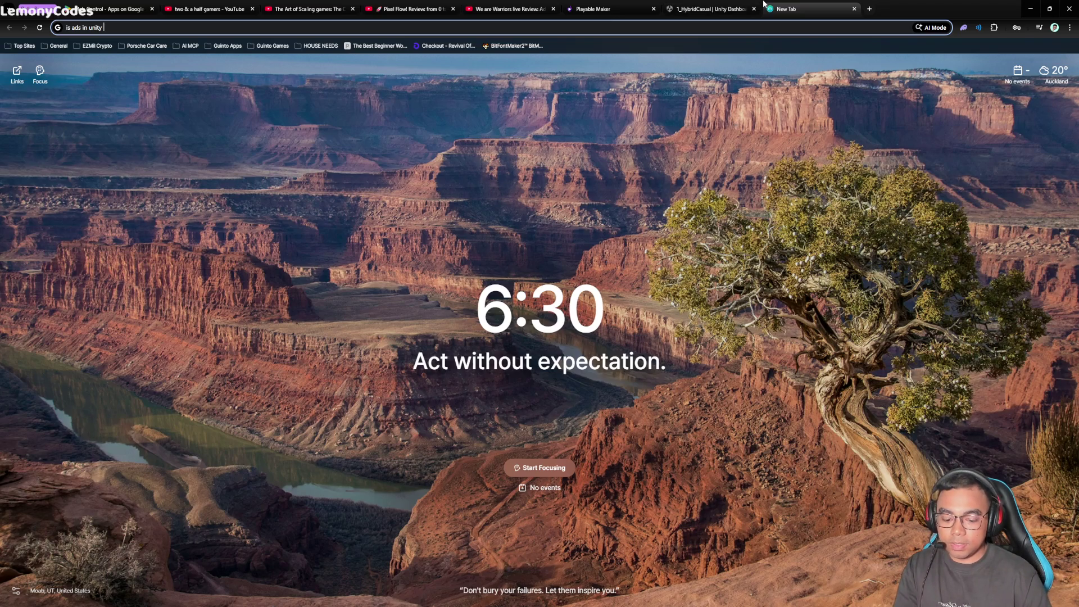
{"action": "type", "text": "L"}
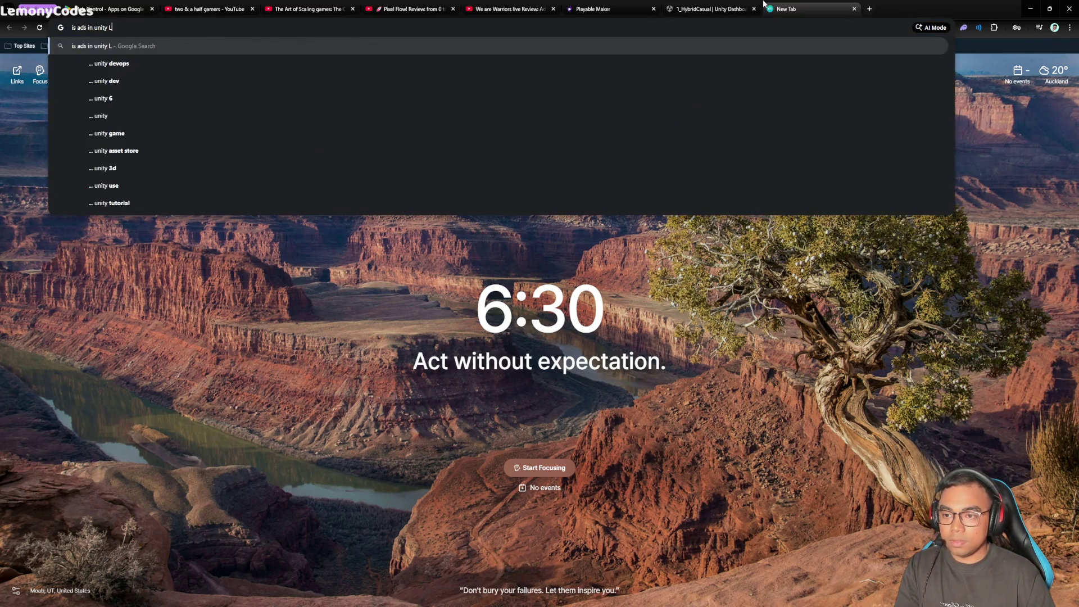
{"action": "type", "text": "evelPlay same as "}
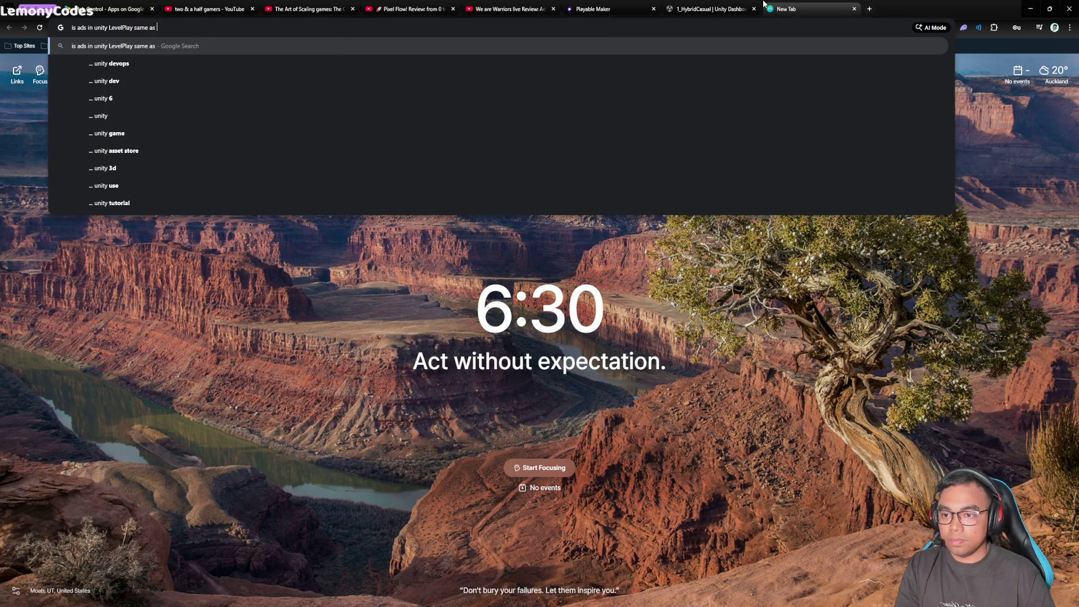
{"action": "type", "text": "Unity Ads"}
{"action": "key", "text": "Return"}
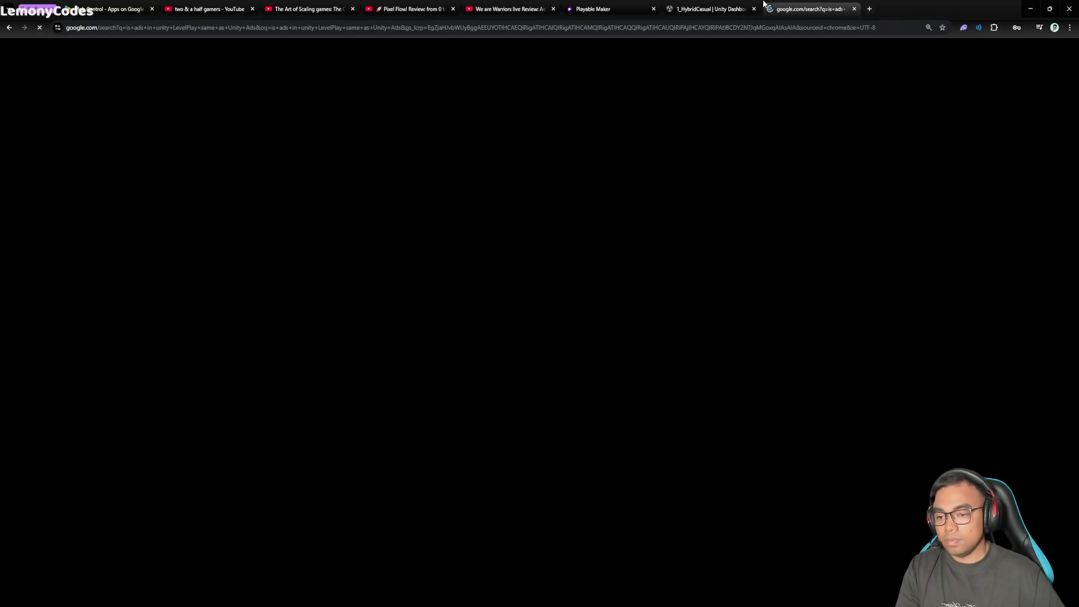
Step: Expand the full AI Overview on LevelPlay versus Unity Ads, then close the search tab
{"action": "left_click", "coordinate": [298, 281]}
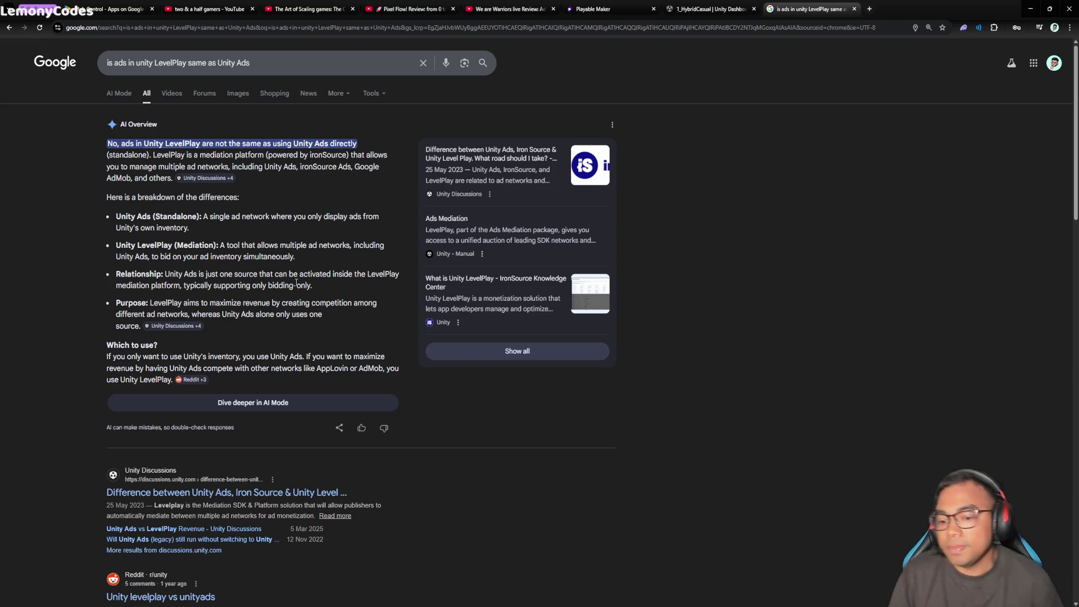
{"action": "key", "text": "ctrl+w"}
Step: Add the project with Unity LevelPlay mediation, marked as not live in an app store yet
{"action": "left_click", "coordinate": [499, 375]}
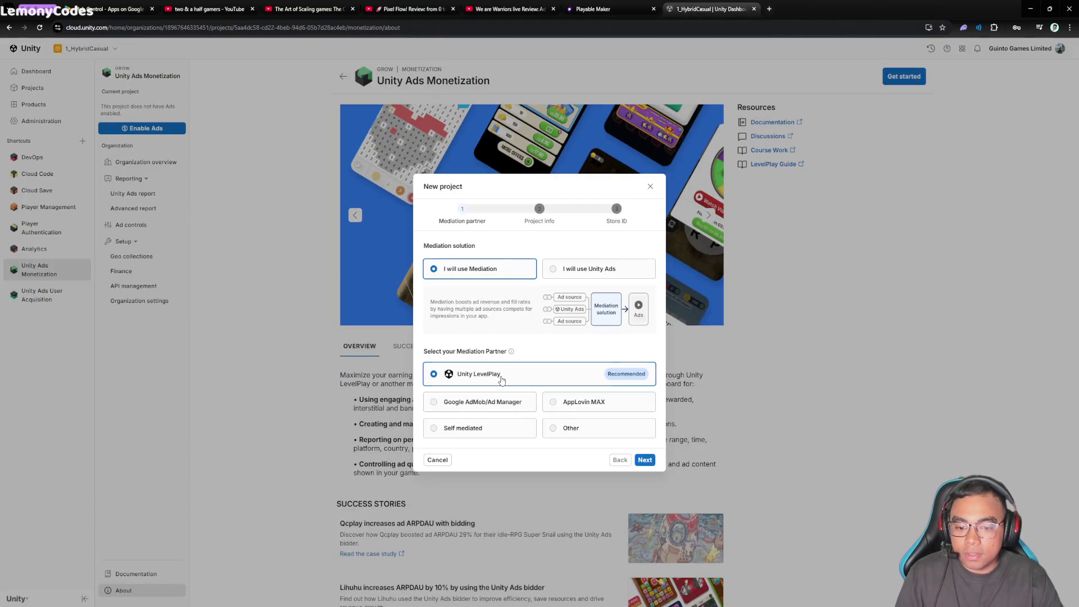
{"action": "left_click", "coordinate": [644, 458]}
{"action": "left_click", "coordinate": [645, 385]}
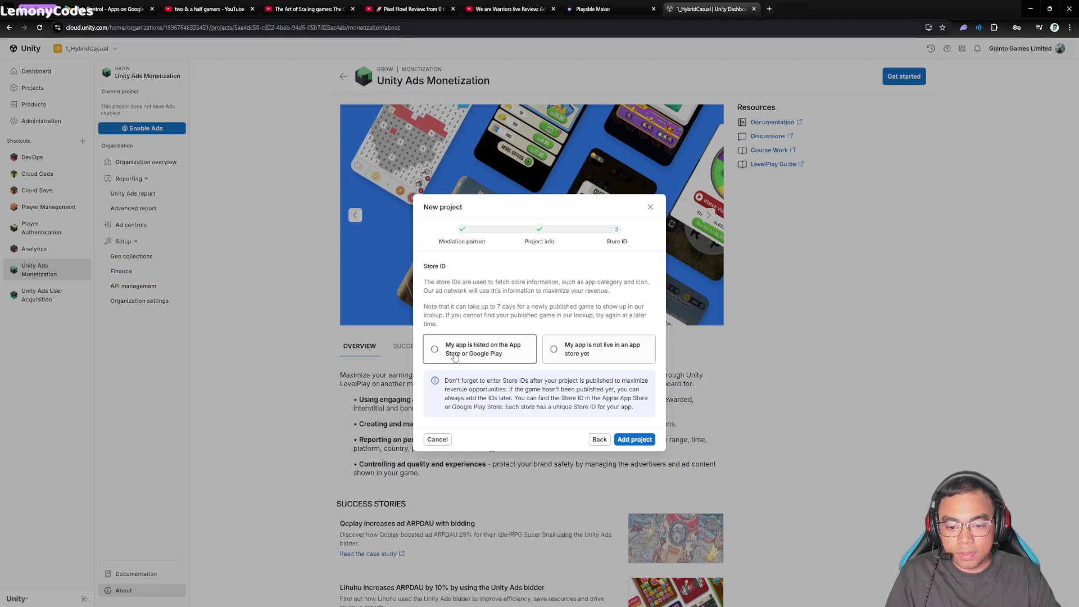
{"action": "left_click", "coordinate": [483, 349]}
{"action": "left_click", "coordinate": [595, 315]}
{"action": "left_click", "coordinate": [591, 349]}
{"action": "left_click", "coordinate": [635, 439]}
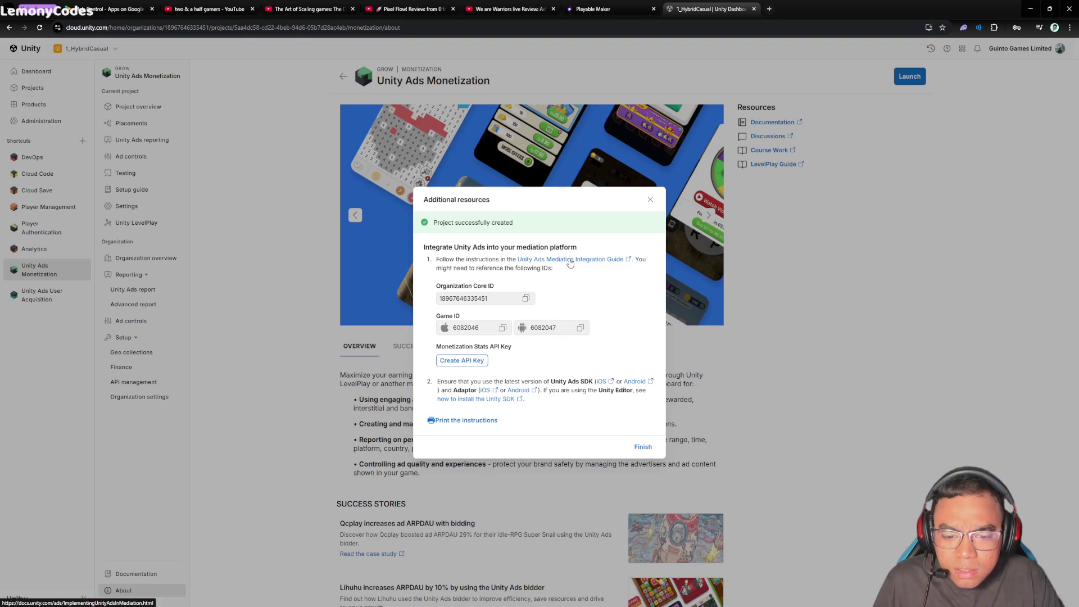
Step: Generate the Monetization Stats API key and paste it into the game notes document
{"action": "middle_click", "coordinate": [570, 263]}
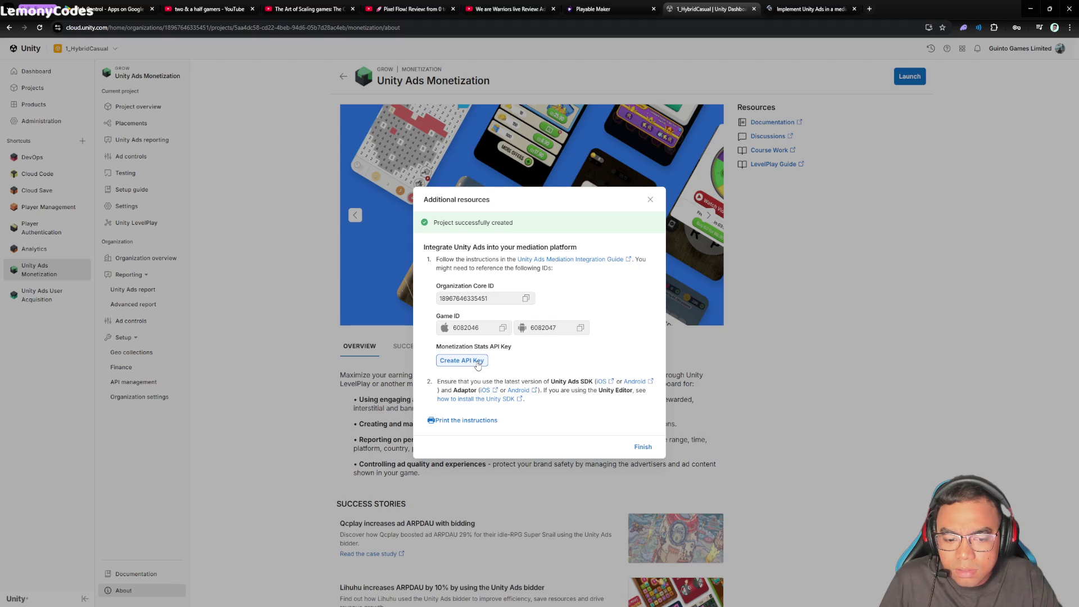
{"action": "left_click", "coordinate": [477, 363]}
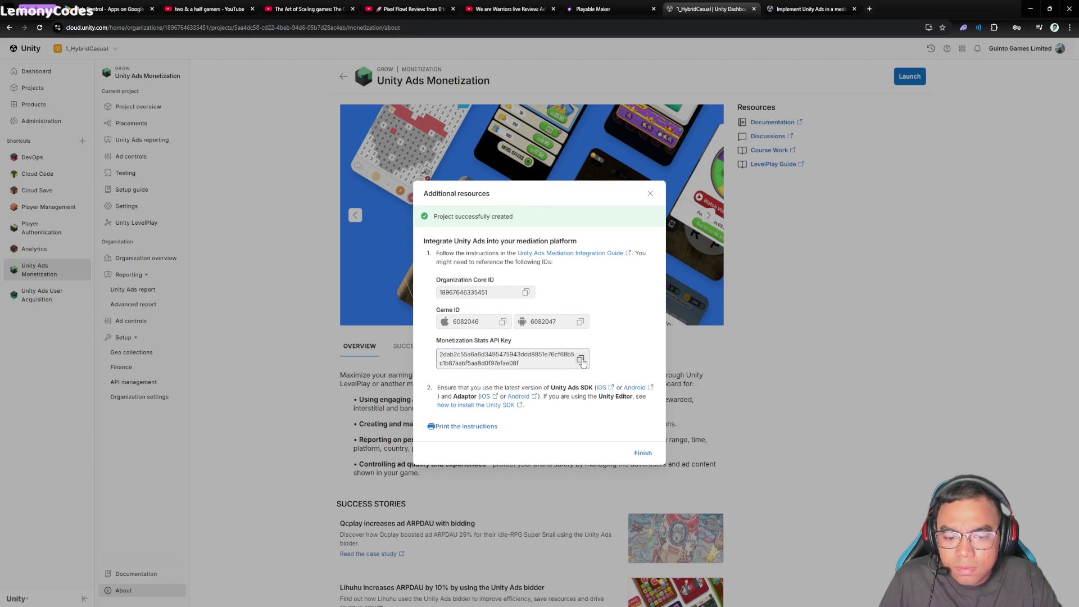
{"action": "left_click", "coordinate": [581, 360]}
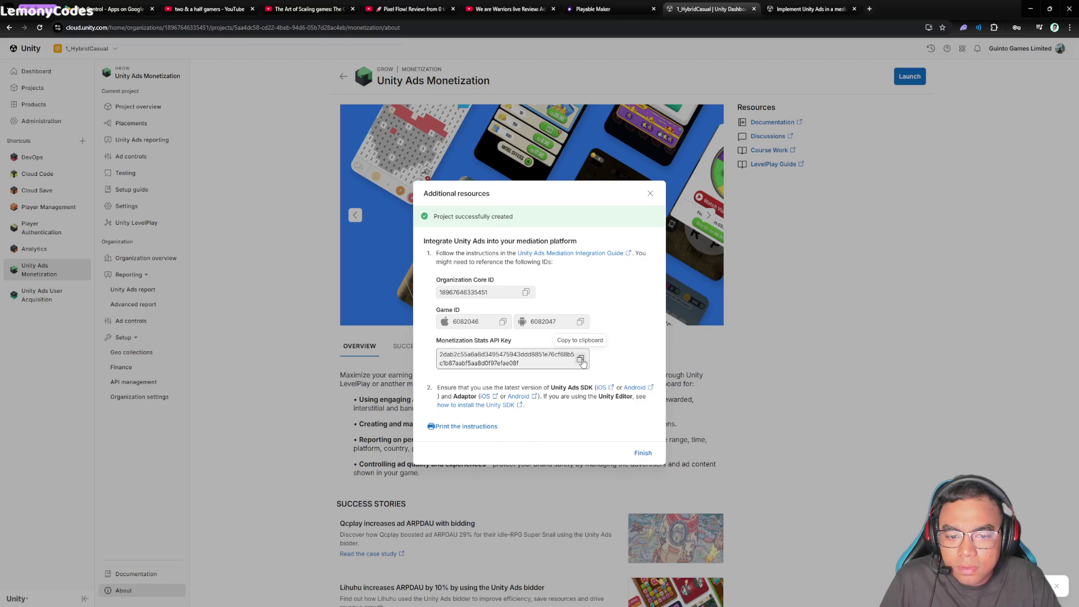
{"action": "key", "text": "alt+Tab"}
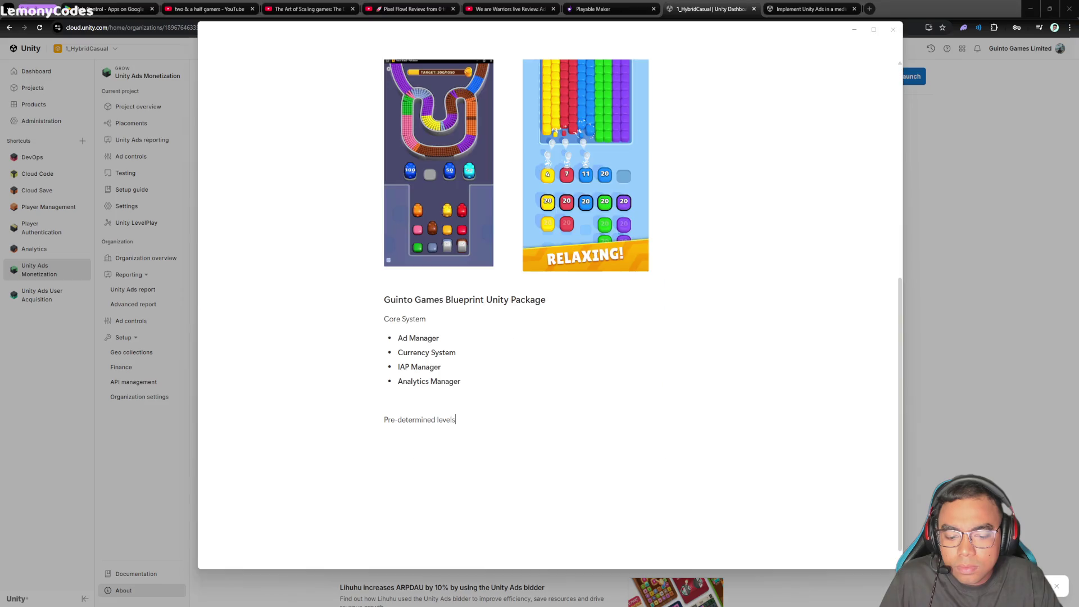
{"action": "left_click", "coordinate": [518, 469]}
{"action": "key", "text": "alt+Tab"}
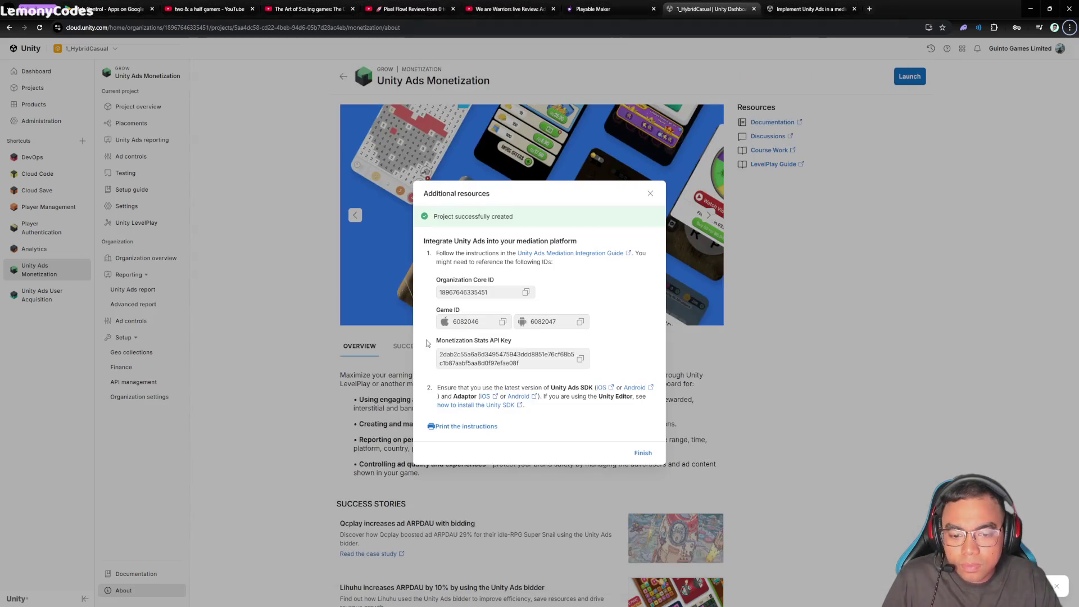
{"action": "key", "text": "alt+Tab"}
{"action": "key", "text": "ctrl+v"}
{"action": "key", "text": "alt+Tab"}
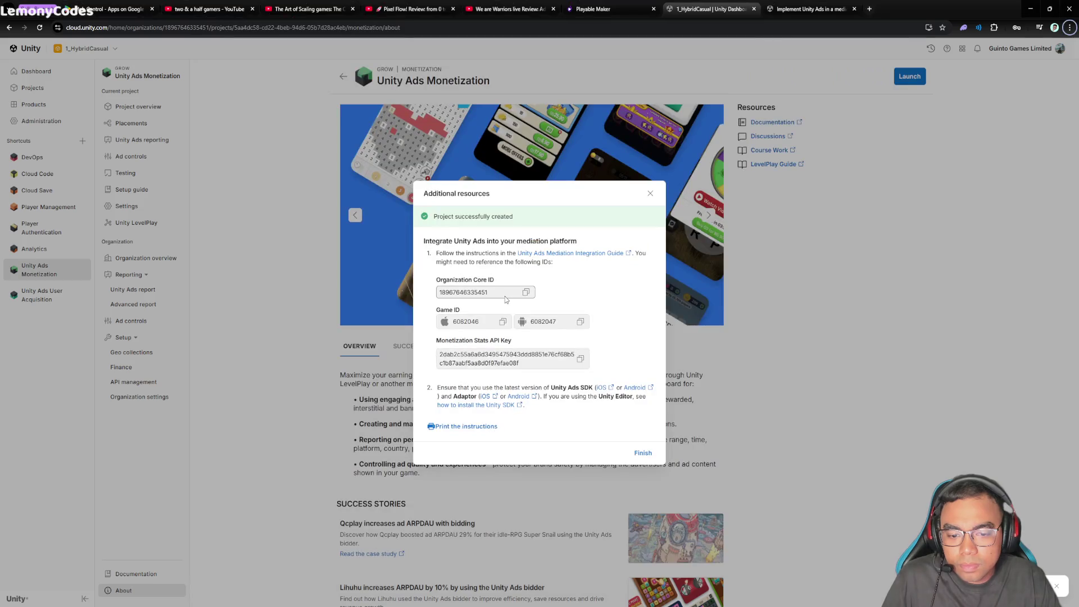
Step: Add the 'Monetization Stats API Key' label above the key in the notes and screenshot the summary
{"action": "triple_click", "coordinate": [471, 341]}
{"action": "key", "text": "ctrl+c"}
{"action": "key", "text": "alt+Tab"}
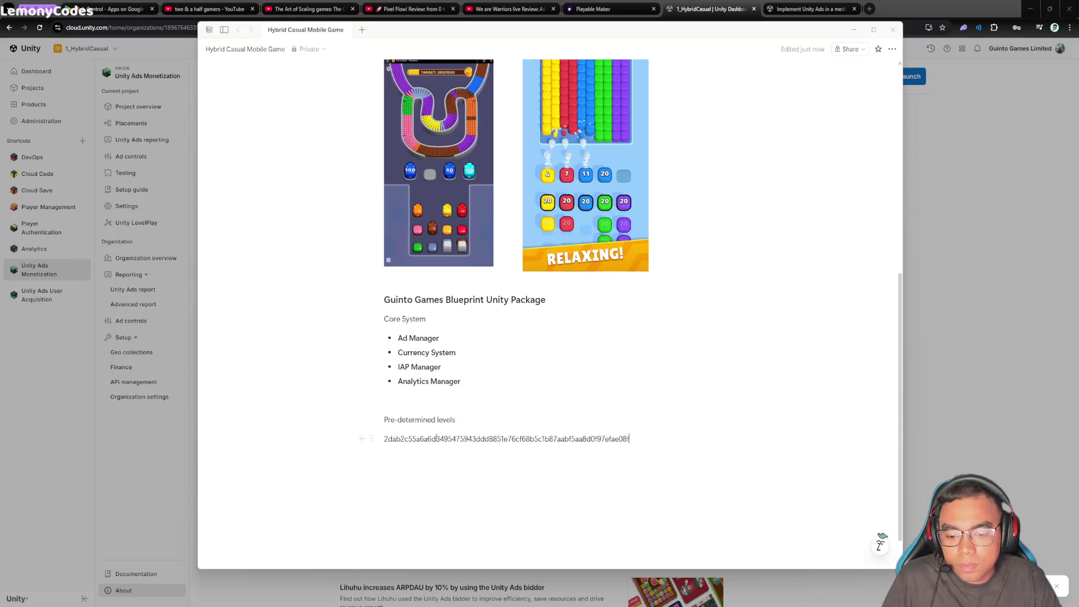
{"action": "left_click", "coordinate": [490, 427]}
{"action": "key", "text": "ctrl+v"}
{"action": "key", "text": "alt+Tab"}
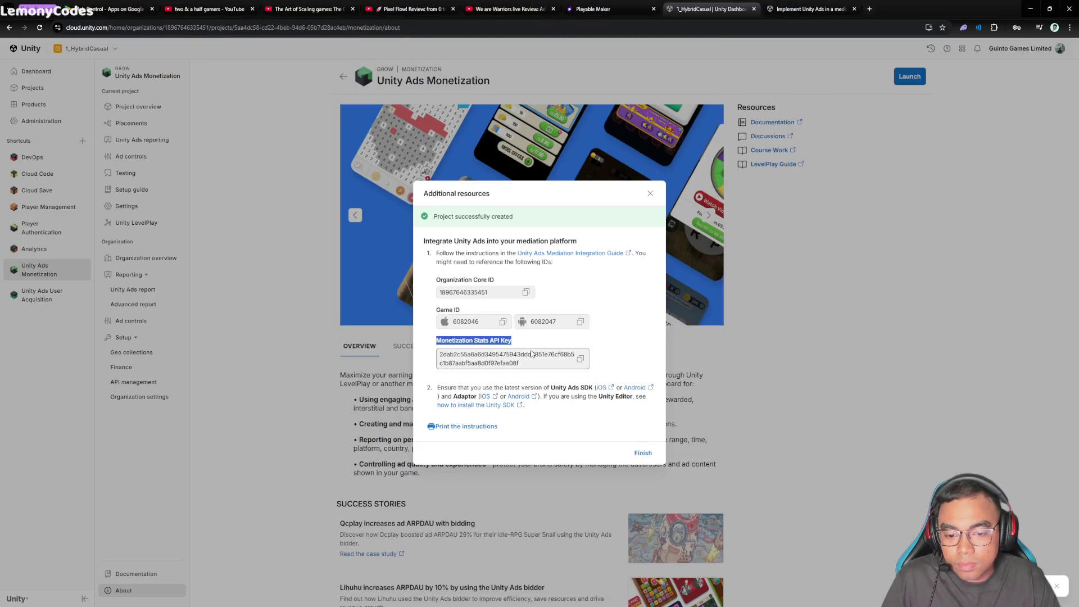
{"action": "left_click", "coordinate": [533, 359]}
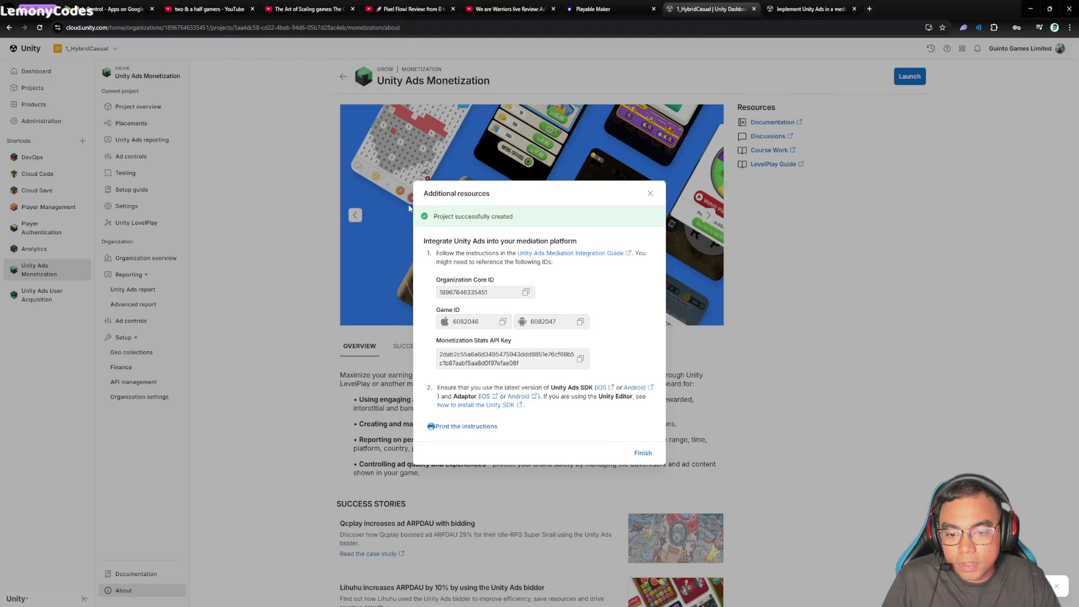
{"action": "key", "text": "super+shift+s"}
{"action": "left_click_drag", "start_coordinate": [413, 181], "coordinate": [668, 474]}
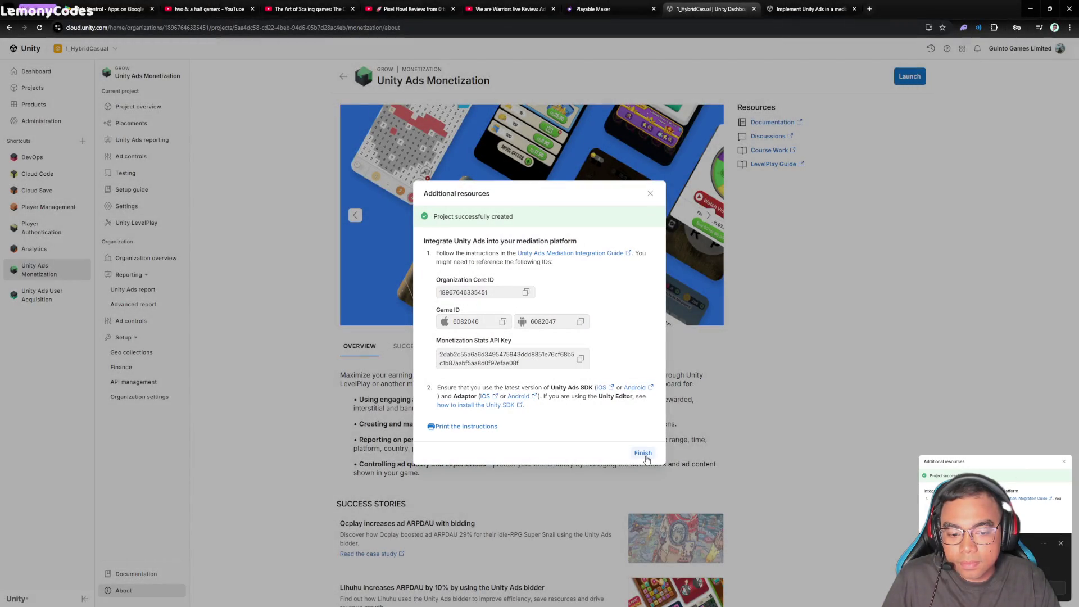
Step: Open the SDK install guide, SDK releases, adaptor and Unity Ads docs in new tabs
{"action": "left_click", "coordinate": [506, 406]}
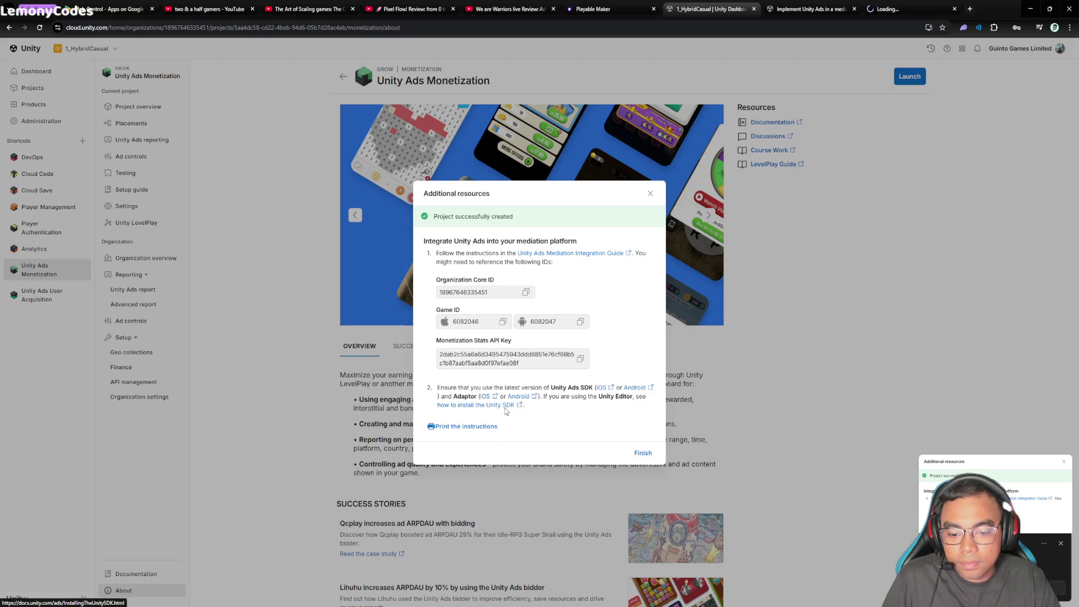
{"action": "left_click", "coordinate": [602, 388]}
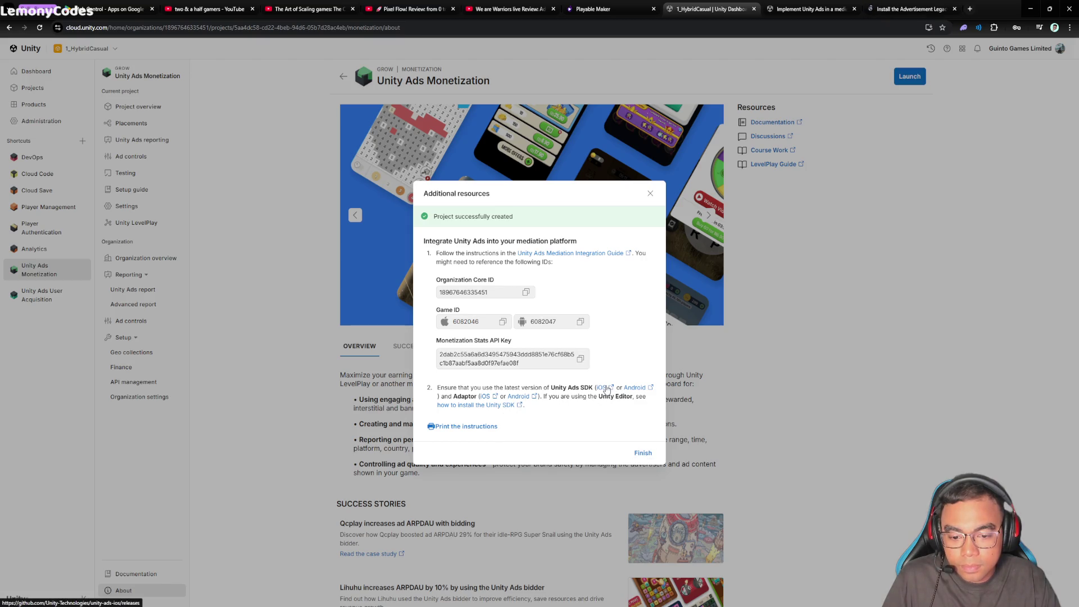
{"action": "left_click", "coordinate": [635, 388]}
{"action": "left_click", "coordinate": [485, 397]}
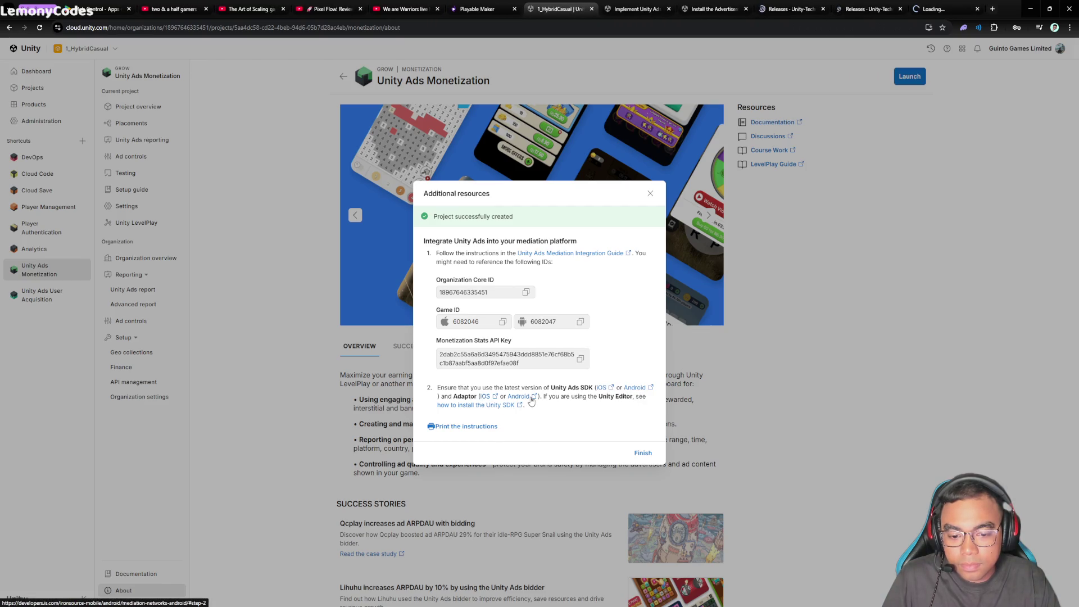
{"action": "left_click", "coordinate": [529, 401]}
{"action": "key", "text": "ctrl+shift+Tab"}
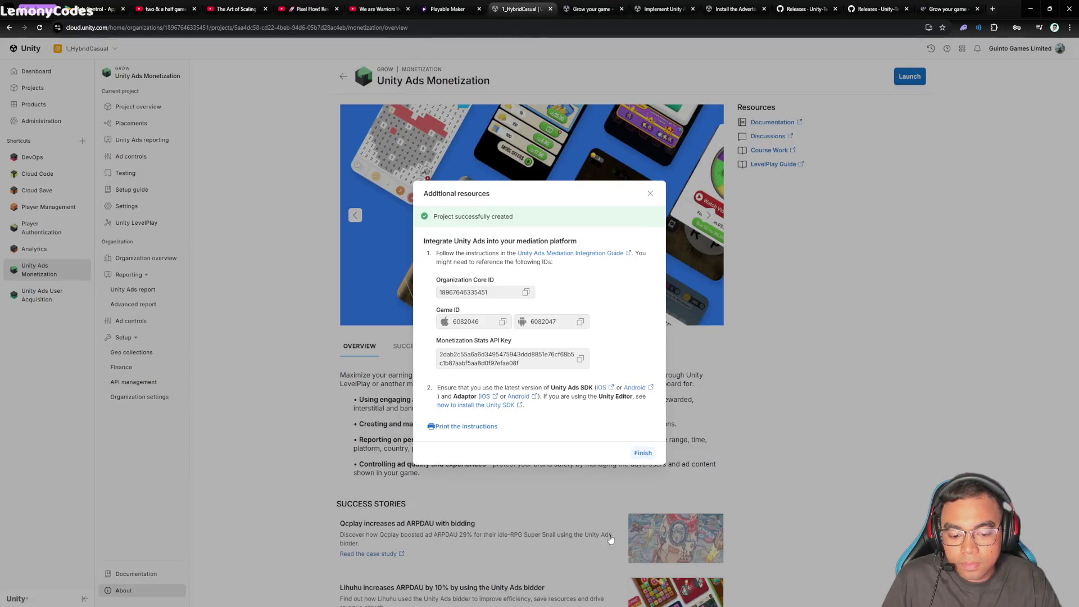
Step: Finish the setup summary, add a notes line, and follow 'Go to the payout profile'
{"action": "left_click", "coordinate": [645, 453]}
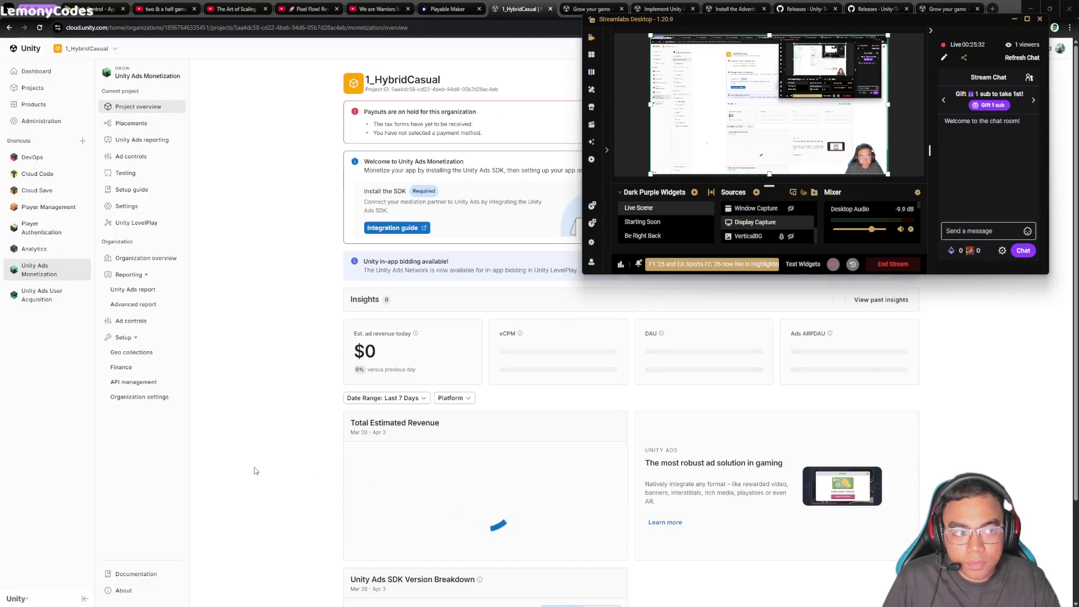
{"action": "left_click", "coordinate": [260, 470]}
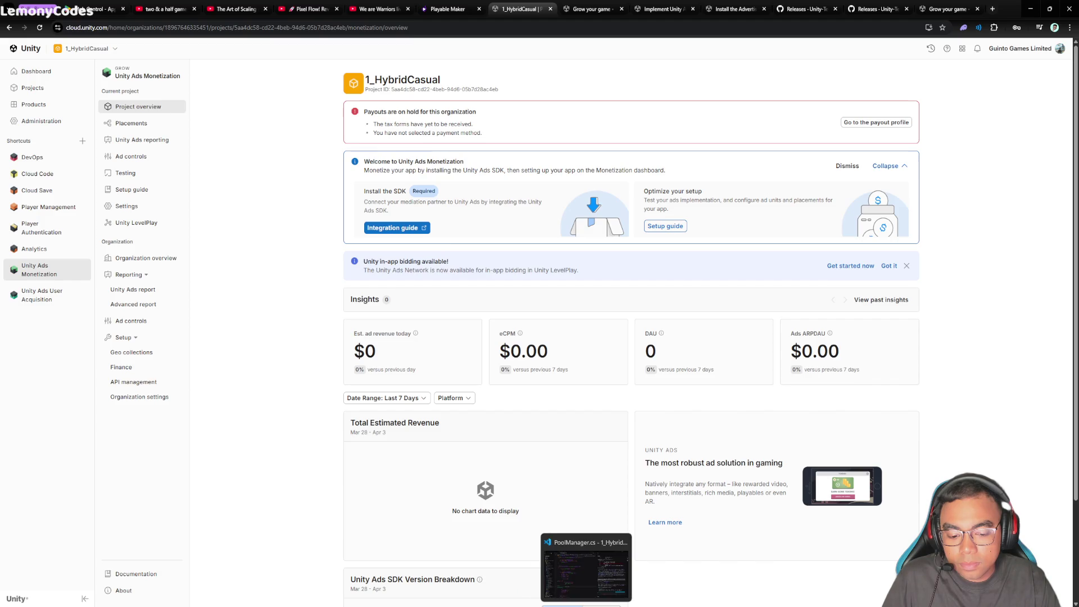
{"action": "left_click", "coordinate": [568, 568]}
{"action": "left_click", "coordinate": [522, 506]}
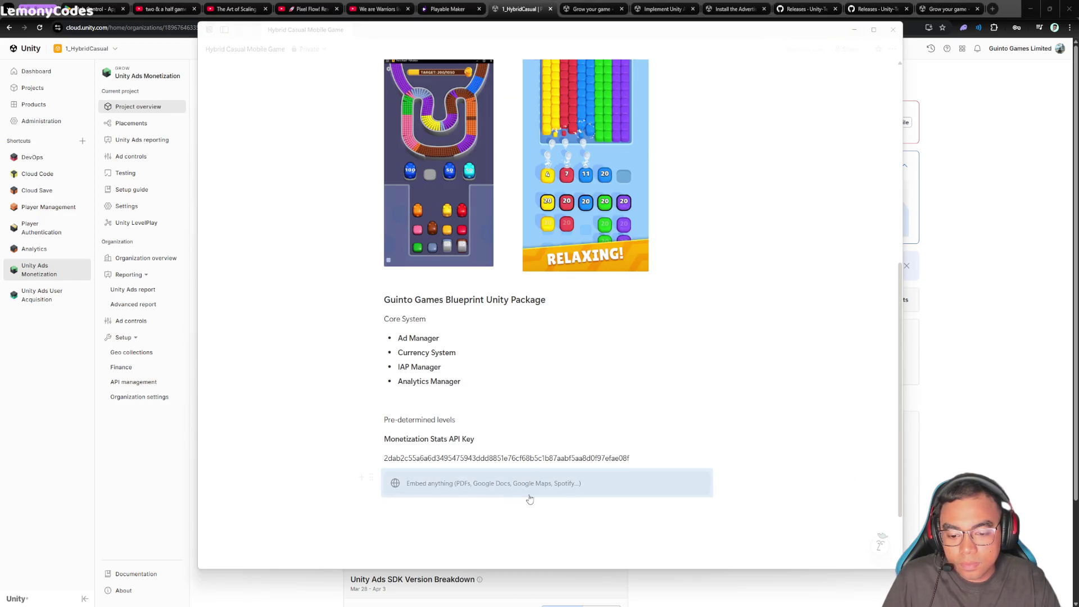
{"action": "left_click", "coordinate": [944, 354]}
{"action": "left_click", "coordinate": [885, 124]}
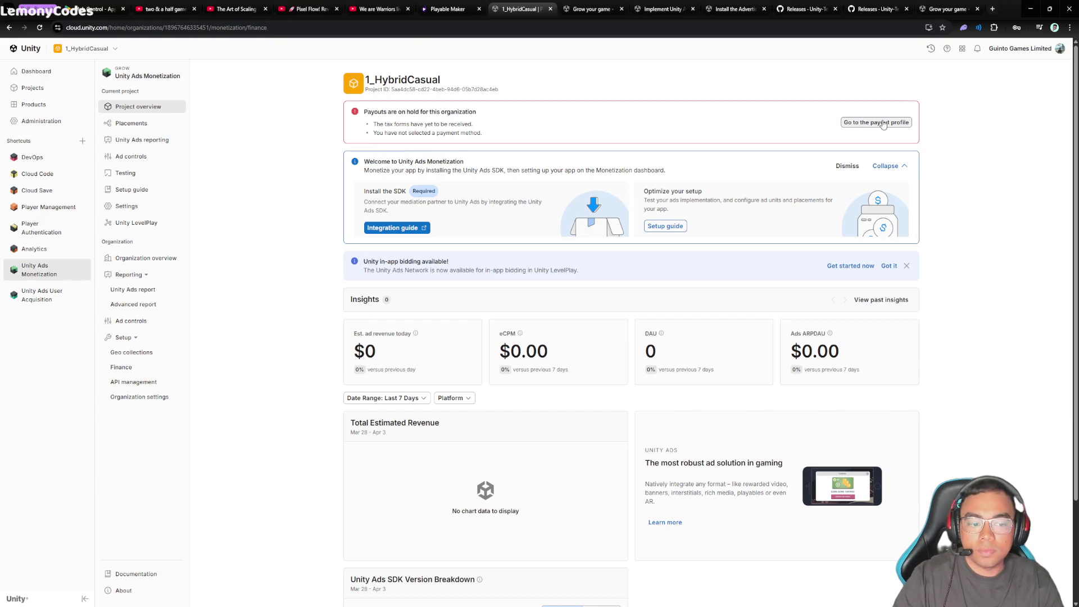
Step: Open the Payout Profile tab and focus the mobile number field for 2-step verification
{"action": "mouse_move", "coordinate": [604, 606]}
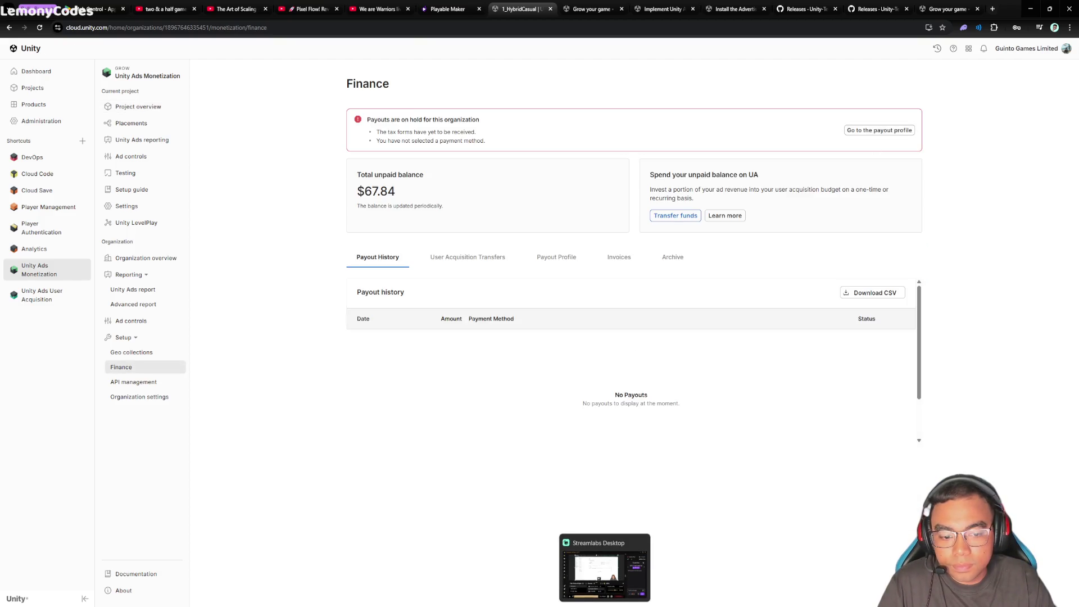
{"action": "left_click", "coordinate": [604, 568]}
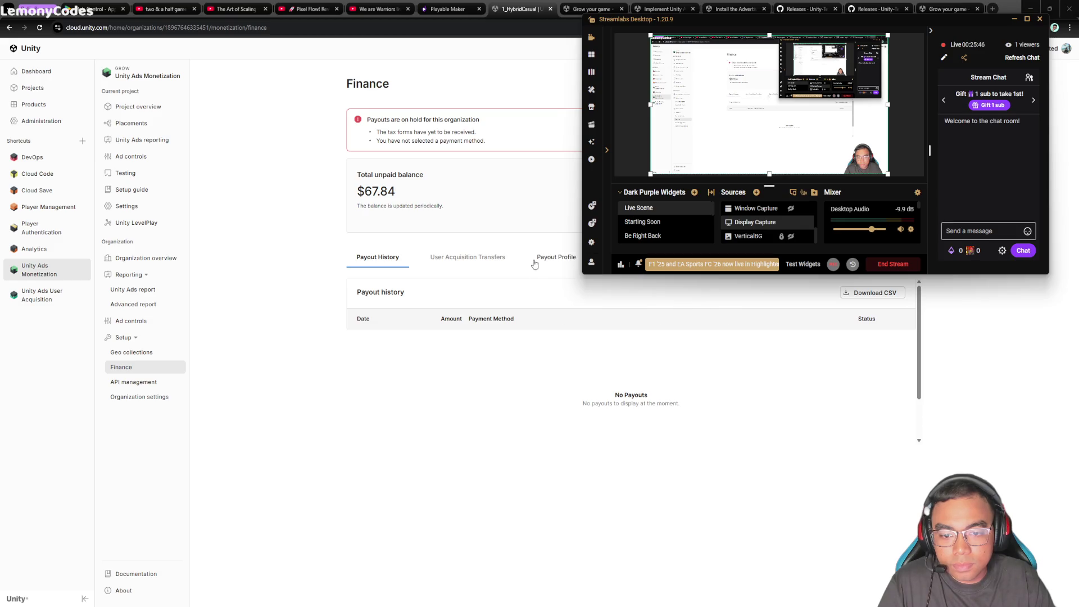
{"action": "left_click", "coordinate": [556, 257]}
{"action": "left_click", "coordinate": [583, 417]}
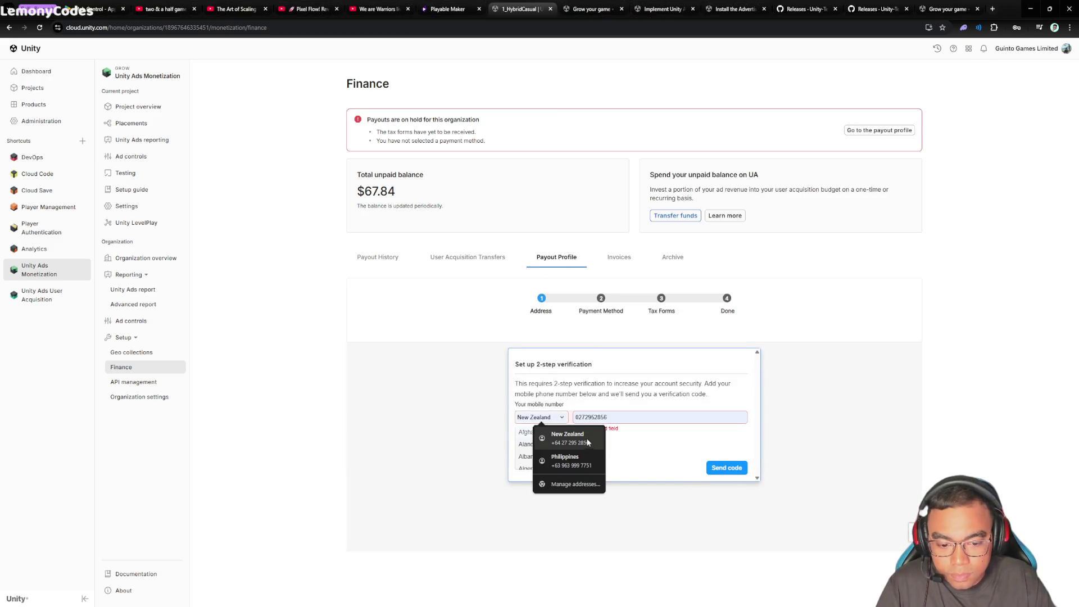
{"action": "left_click", "coordinate": [692, 448]}
{"action": "key", "text": "alt+Tab"}
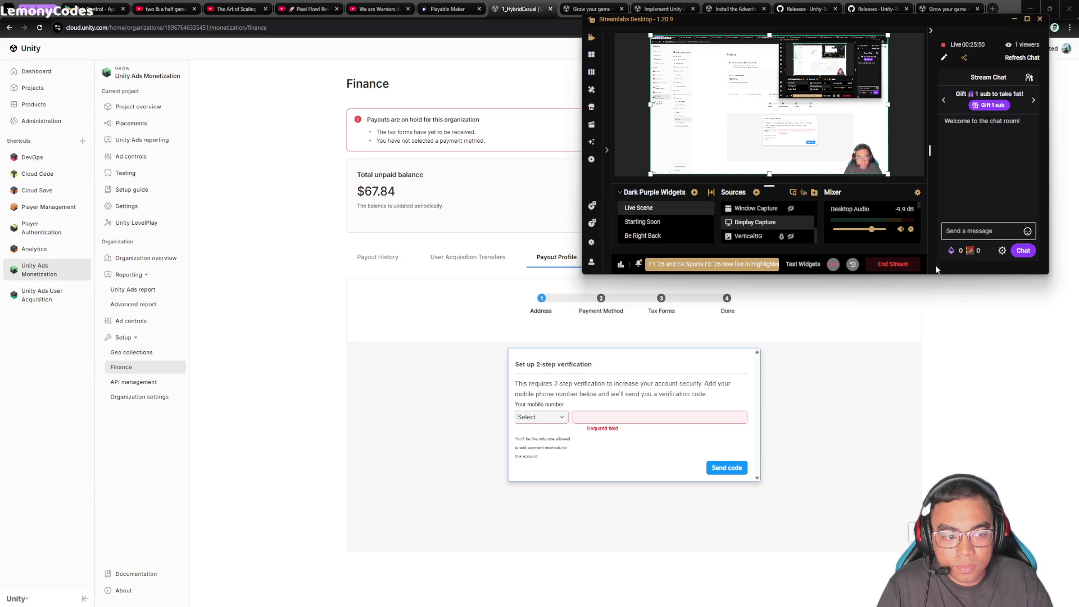
{"action": "left_click", "coordinate": [809, 224]}
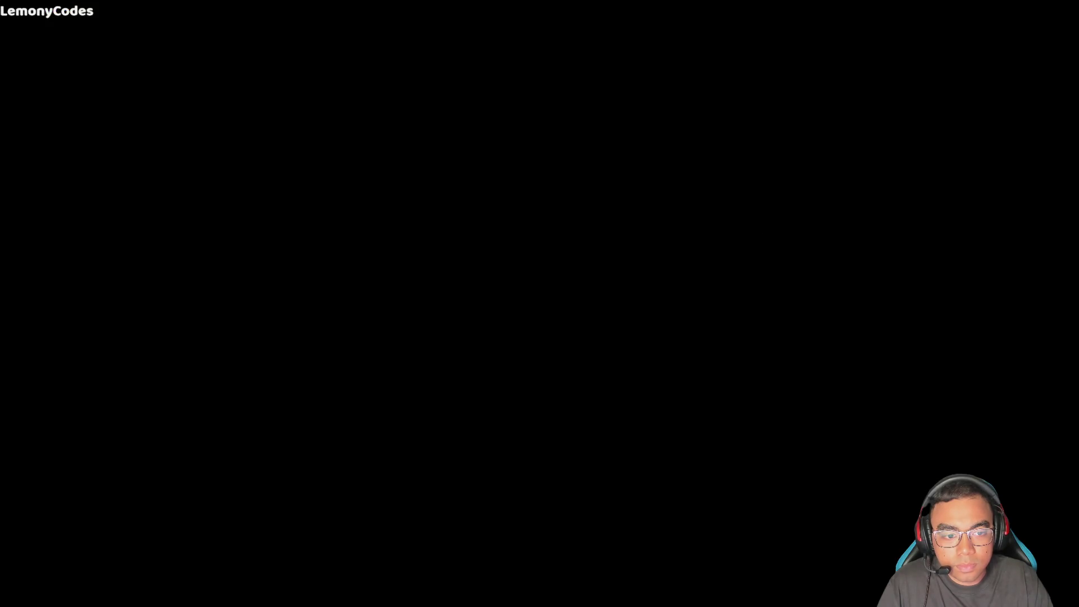